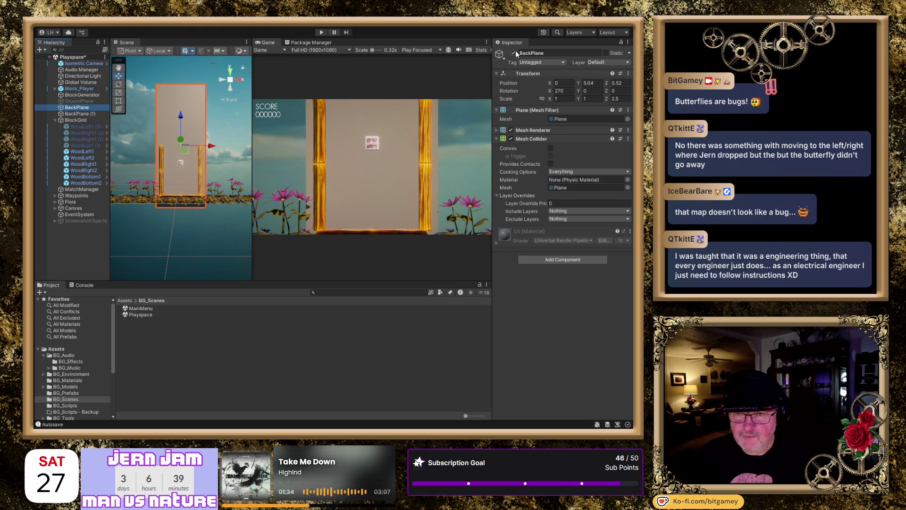
Step: Deactivate the original BackPlane and select its copy, BackPlane (1), to become BackPlaneNew
{"action": "left_click", "coordinate": [513, 53]}
{"action": "left_click", "coordinate": [78, 114]}
{"action": "type", "text": "New"}
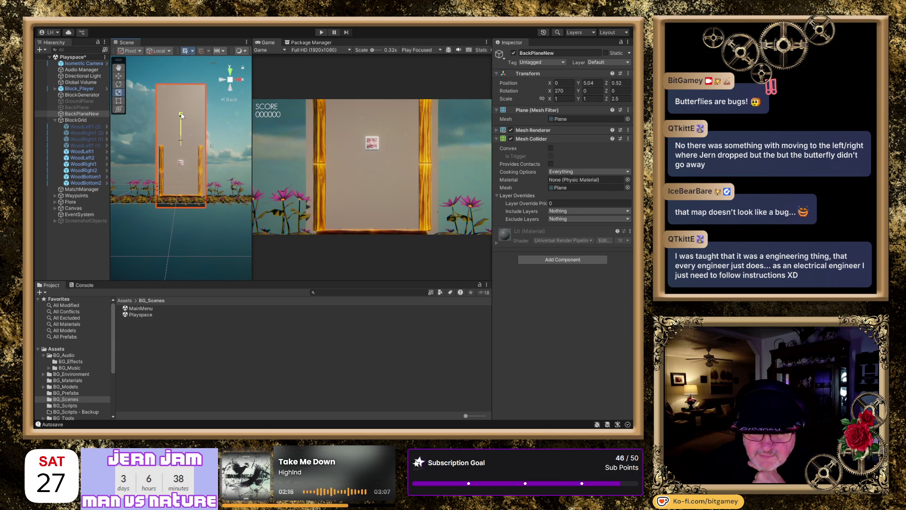
Step: Halve BackPlaneNew's Z scale to 1.25 and lower it to Y 0.21 between the posts
{"action": "left_click_drag", "start_coordinate": [180, 112], "coordinate": [180, 128]}
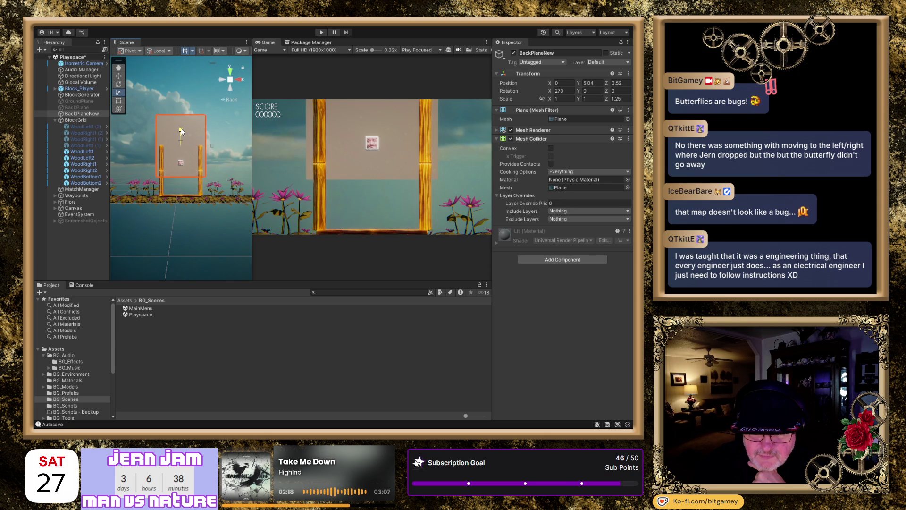
{"action": "left_click", "coordinate": [119, 75]}
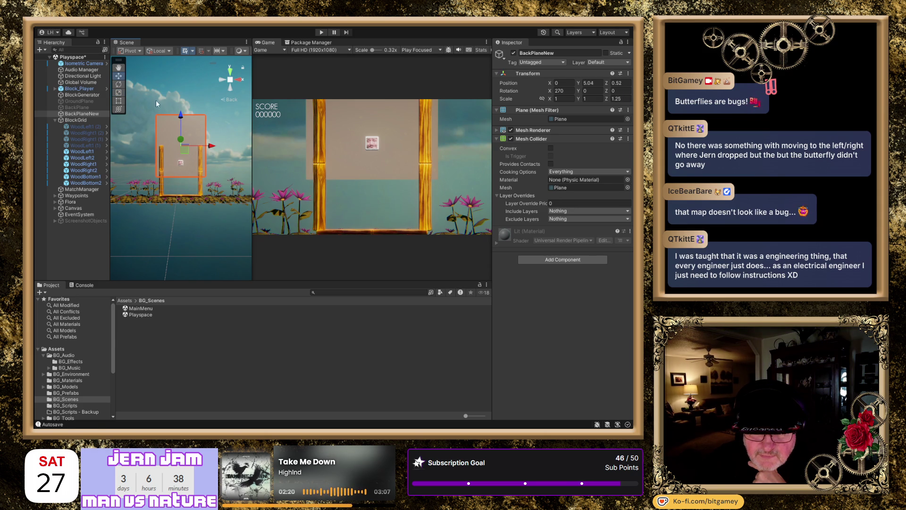
{"action": "left_click_drag", "start_coordinate": [180, 116], "coordinate": [184, 138]}
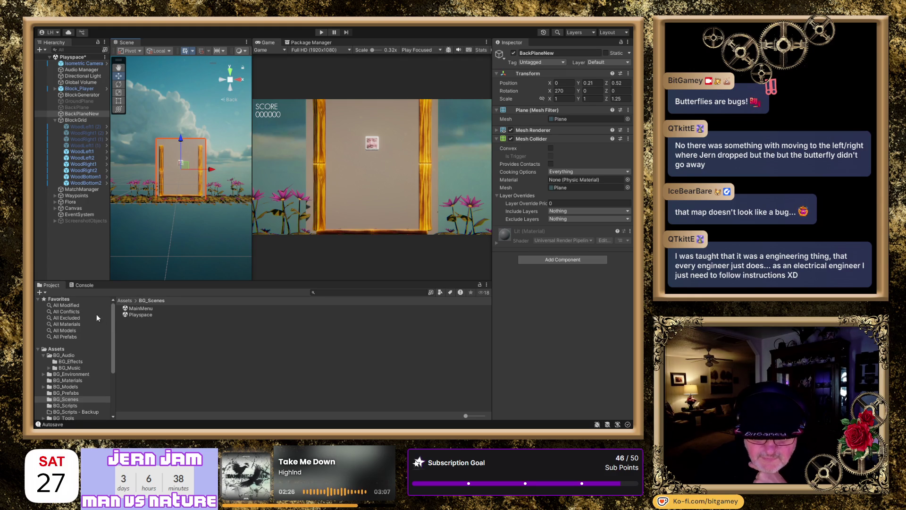
Step: Apply the green titlePanelMat from BG_Materials to BackPlaneNew, then select the Isometric Camera
{"action": "left_click", "coordinate": [75, 380]}
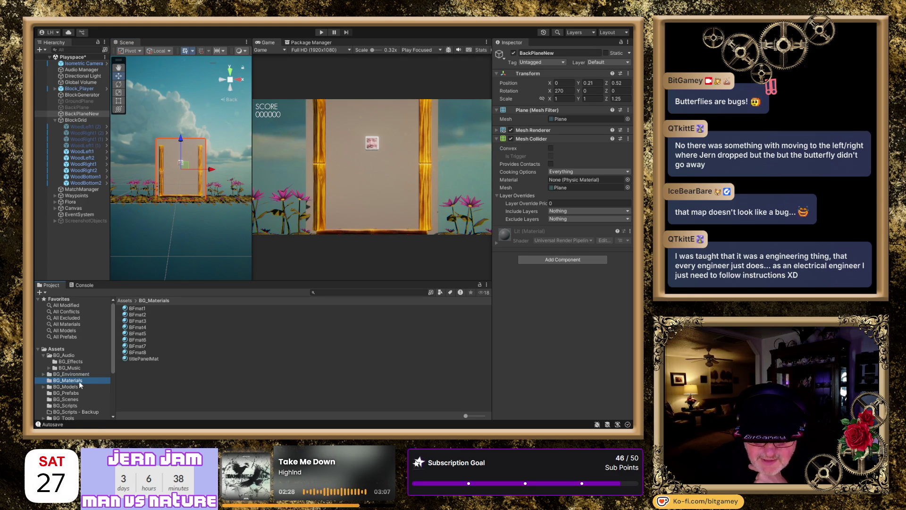
{"action": "left_click", "coordinate": [152, 359]}
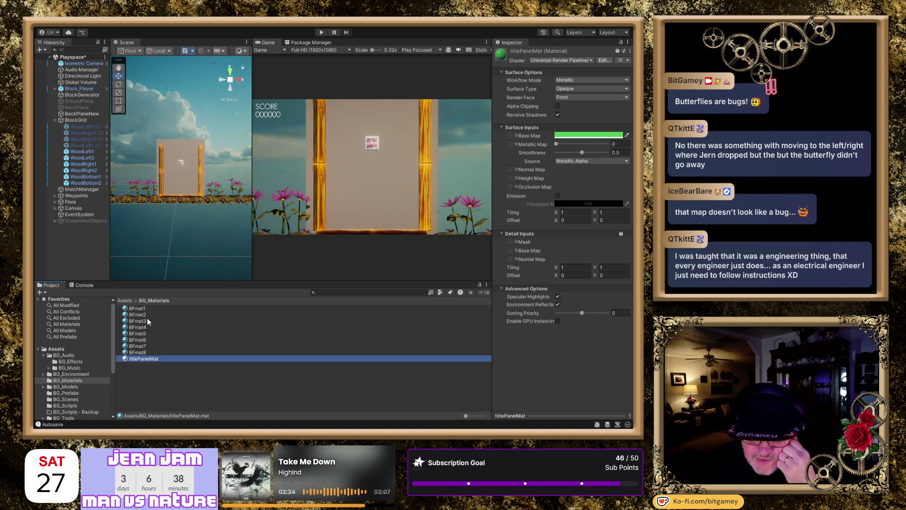
{"action": "left_click_drag", "start_coordinate": [152, 361], "coordinate": [191, 192]}
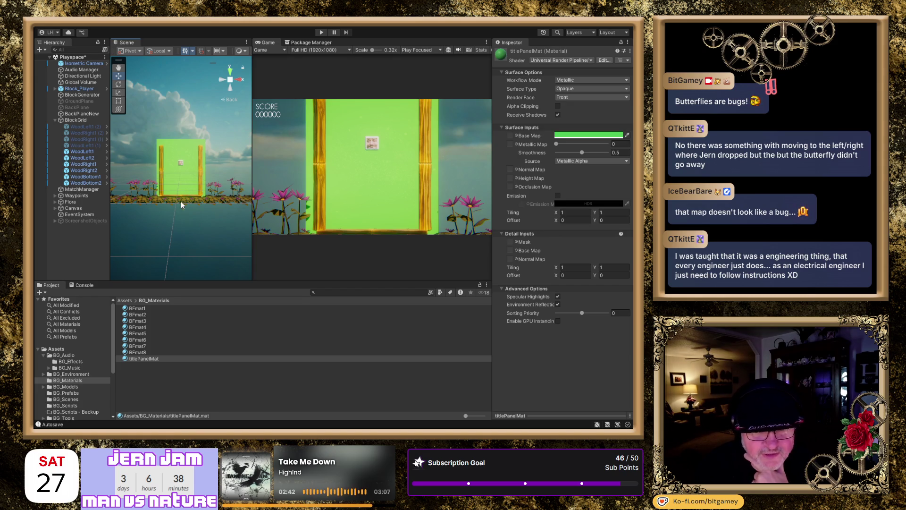
{"action": "left_click", "coordinate": [88, 64]}
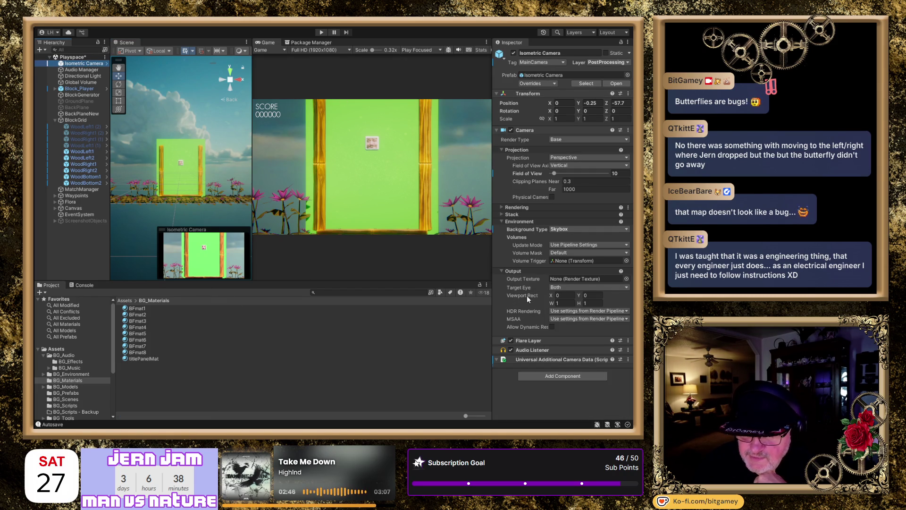
Step: Toggle the Global Volume off and on twice to compare the post-processing look
{"action": "left_click", "coordinate": [80, 83]}
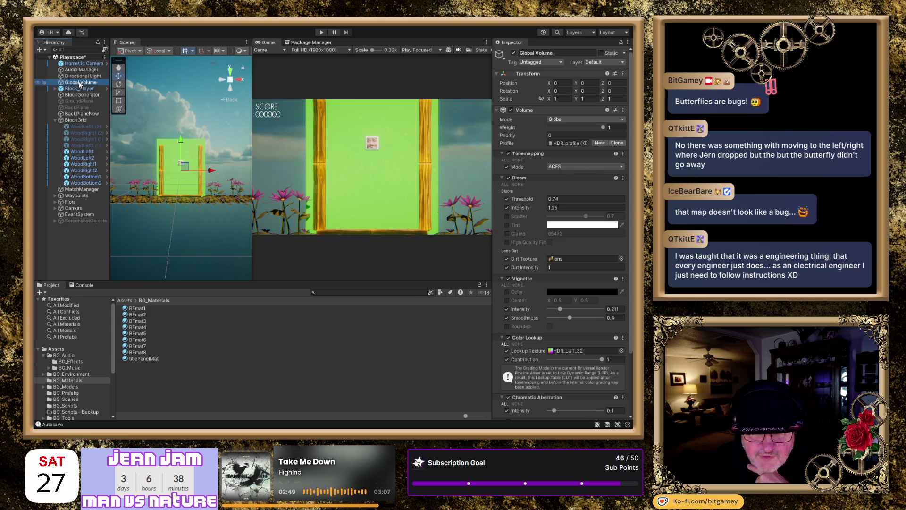
{"action": "left_click", "coordinate": [514, 54]}
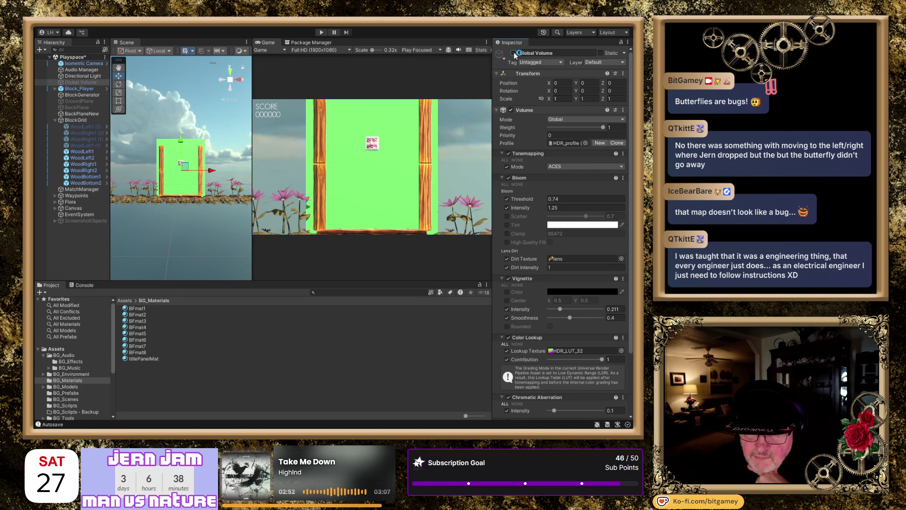
{"action": "left_click", "coordinate": [514, 53]}
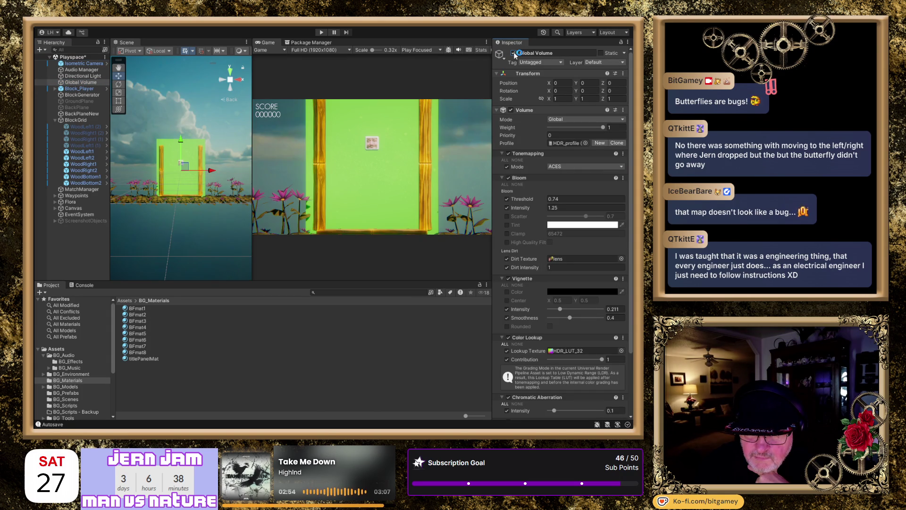
{"action": "left_click", "coordinate": [514, 53]}
{"action": "left_click", "coordinate": [514, 53]}
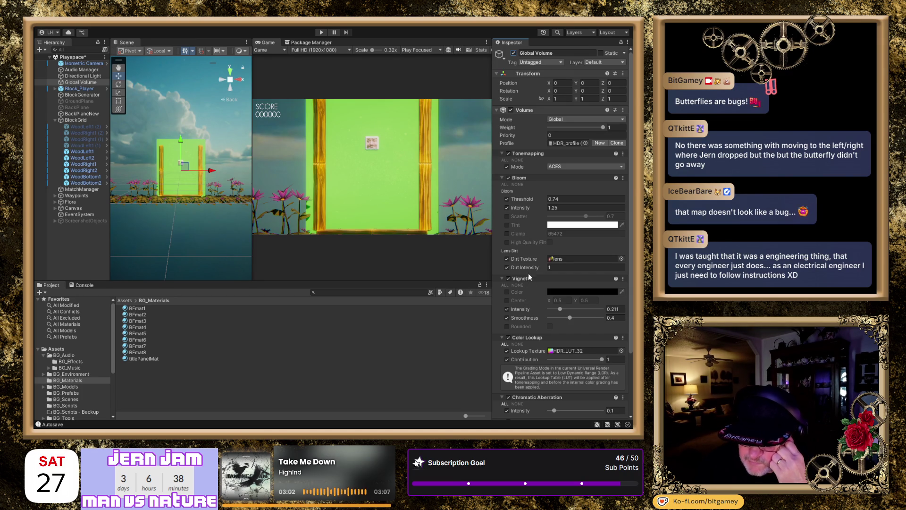
Step: Disable the Bloom override, set the Game view to Play Maximized, and start the game
{"action": "left_click", "coordinate": [509, 178]}
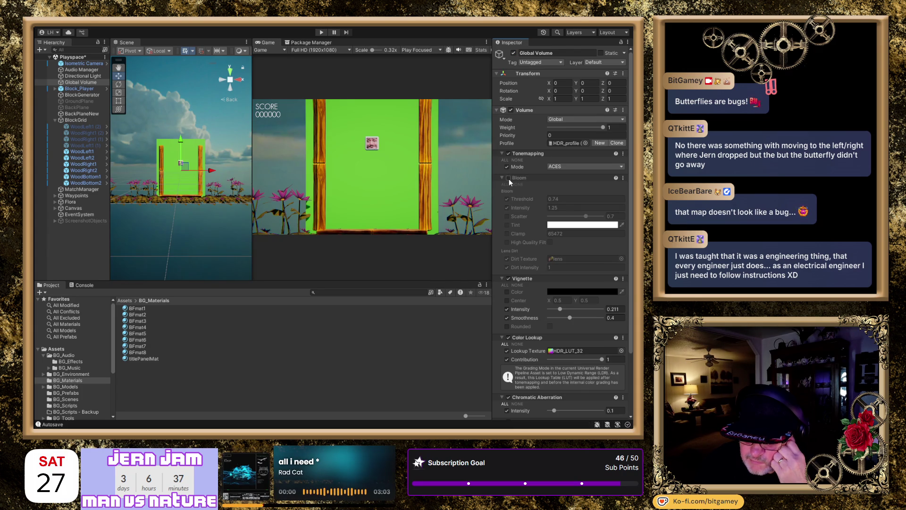
{"action": "left_click", "coordinate": [509, 179]}
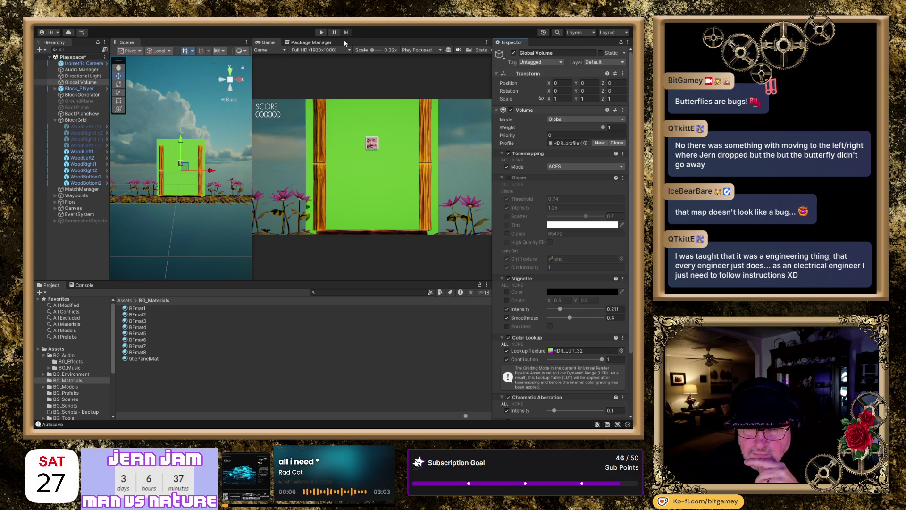
{"action": "left_click", "coordinate": [429, 52]}
{"action": "left_click", "coordinate": [432, 64]}
{"action": "left_click", "coordinate": [323, 32]}
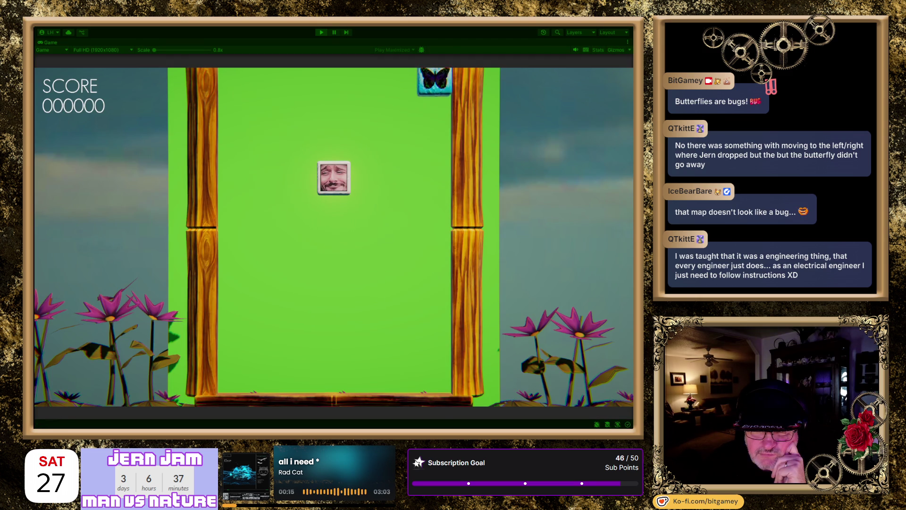
Step: Steer the face tile left and right to complete the first butterfly match
{"action": "key", "text": "Right"}
{"action": "key", "text": "Left"}
{"action": "key", "text": "Left"}
{"action": "key", "text": "Right"}
{"action": "key", "text": "Right"}
{"action": "key", "text": "Right"}
{"action": "key", "text": "Left"}
{"action": "key", "text": "Left"}
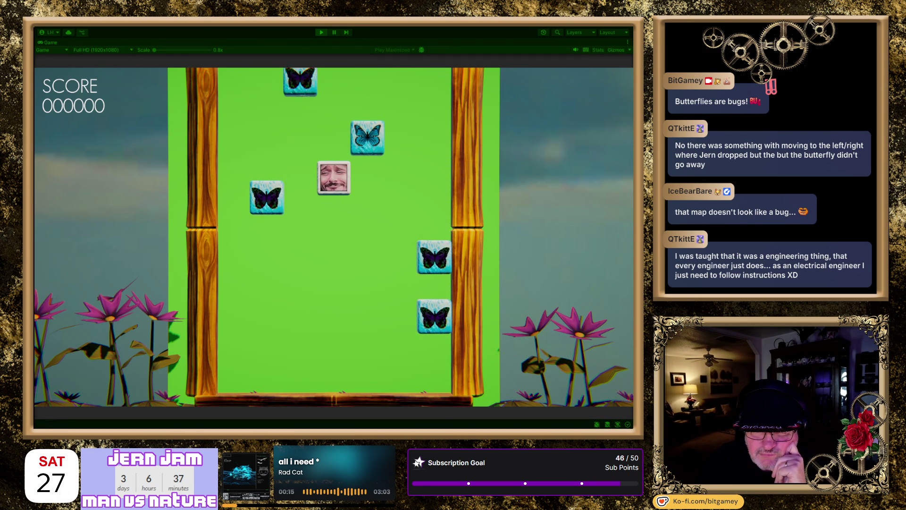
{"action": "key", "text": "Left"}
{"action": "key", "text": "Right"}
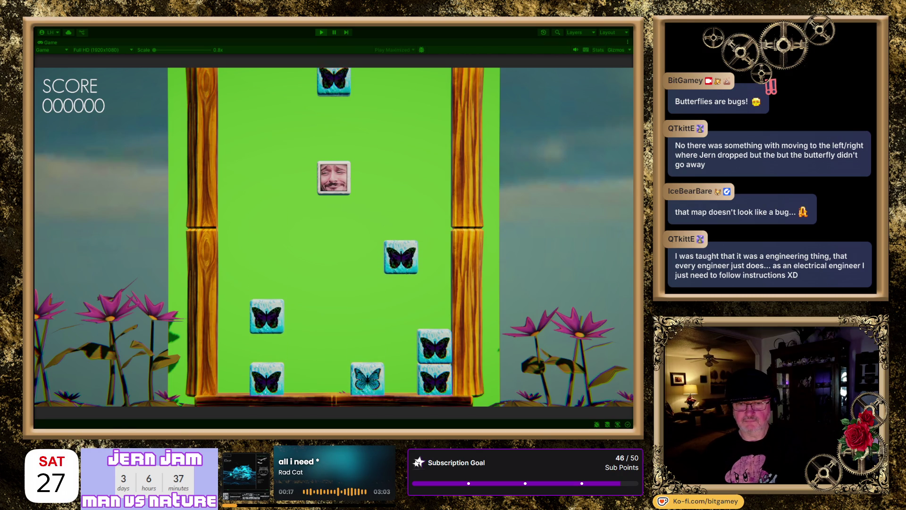
{"action": "key", "text": "Right"}
{"action": "key", "text": "Left"}
{"action": "key", "text": "Left"}
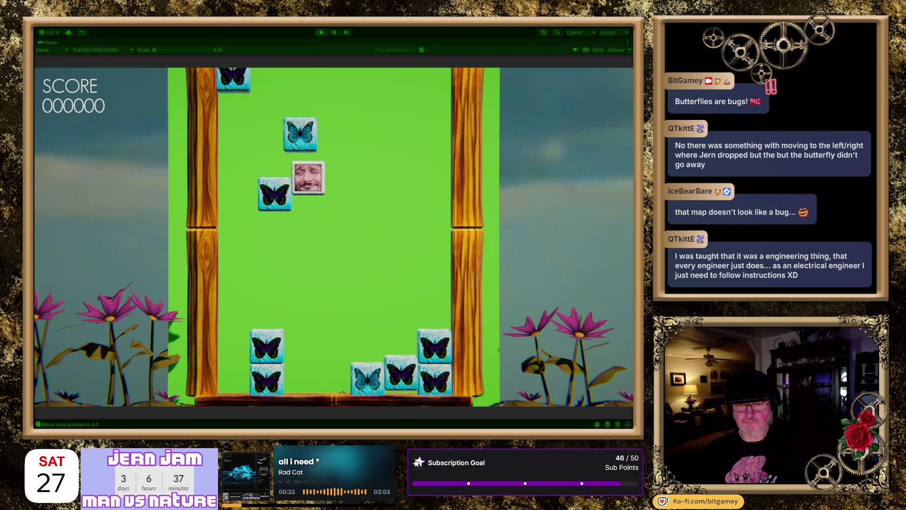
{"action": "key", "text": "Right"}
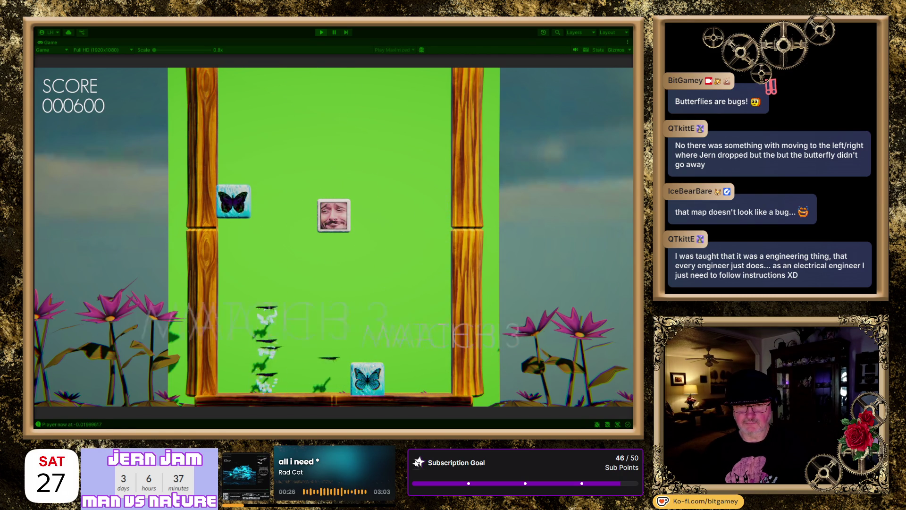
{"action": "key", "text": "Left"}
{"action": "key", "text": "Right"}
{"action": "key", "text": "Right"}
{"action": "key", "text": "Right"}
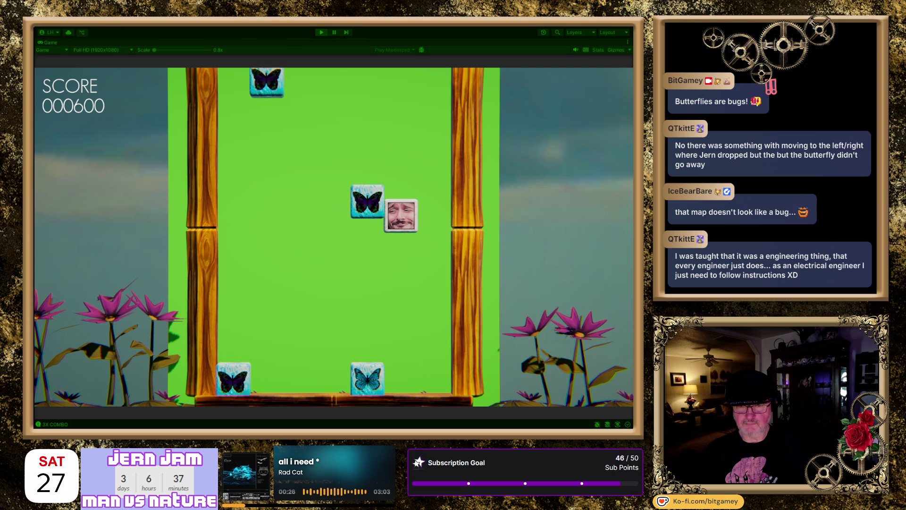
{"action": "key", "text": "Left"}
{"action": "key", "text": "Left"}
{"action": "key", "text": "Left"}
{"action": "key", "text": "Right"}
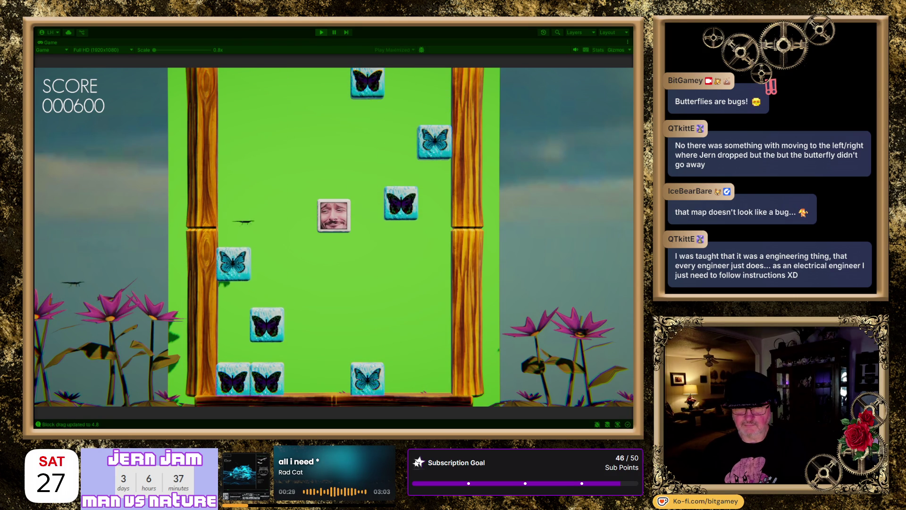
Step: Line up the face tile to clear purple butterflies and complete a blue butterfly match
{"action": "key", "text": "Left"}
{"action": "key", "text": "Right"}
{"action": "key", "text": "Right"}
{"action": "key", "text": "Left"}
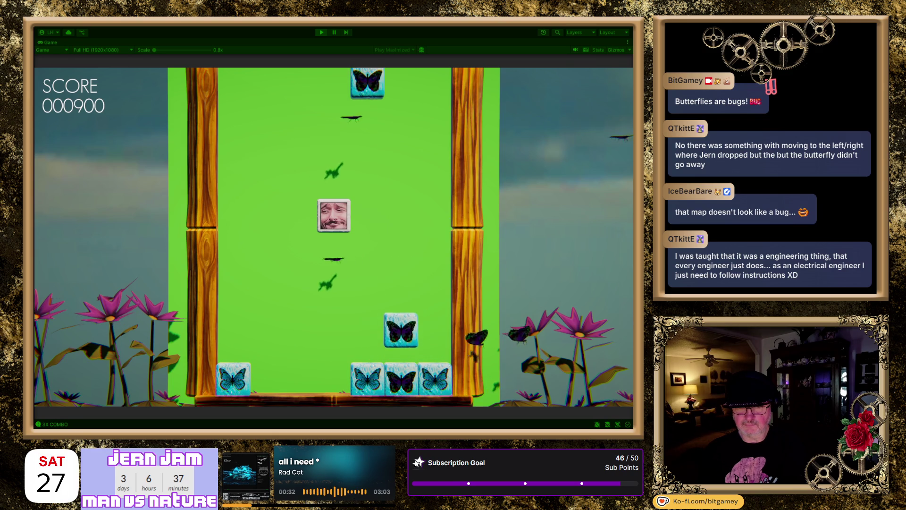
{"action": "key", "text": "Right"}
{"action": "key", "text": "Right"}
{"action": "key", "text": "Left"}
{"action": "key", "text": "Right"}
{"action": "key", "text": "Right"}
{"action": "key", "text": "Left"}
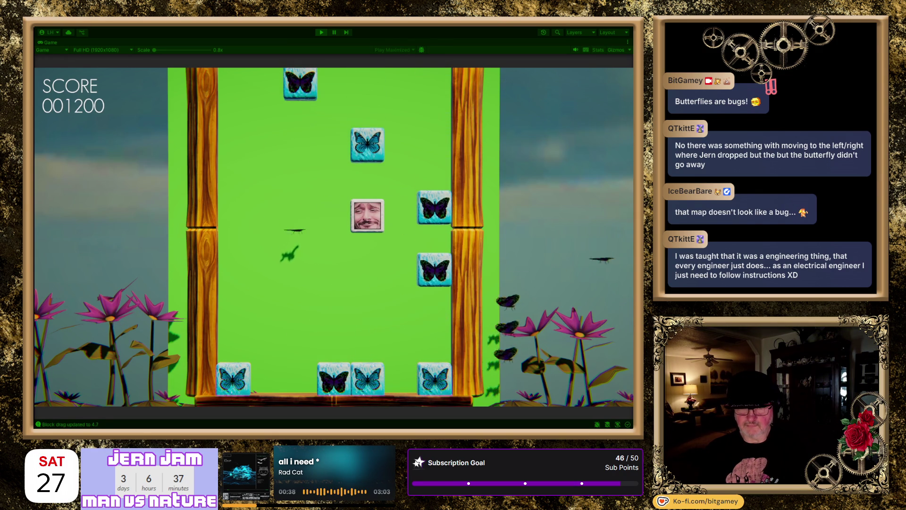
{"action": "key", "text": "Left"}
{"action": "key", "text": "Right"}
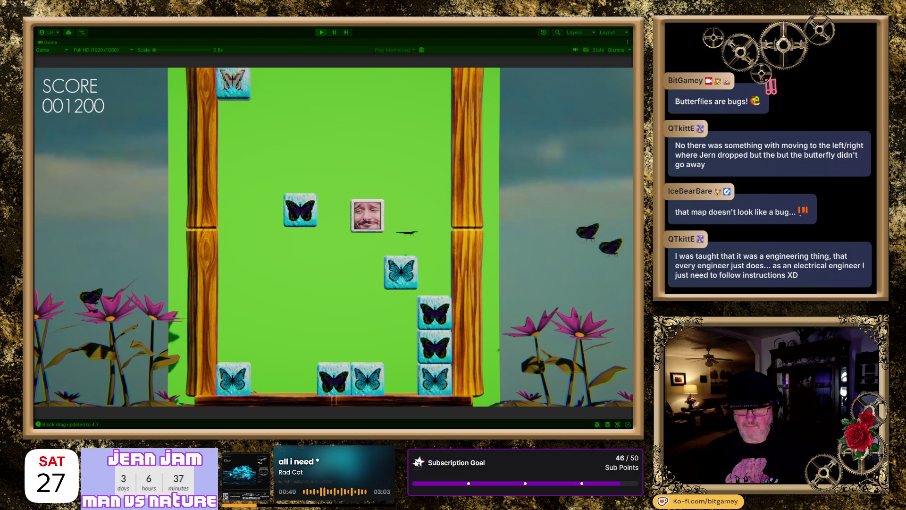
{"action": "key", "text": "Left"}
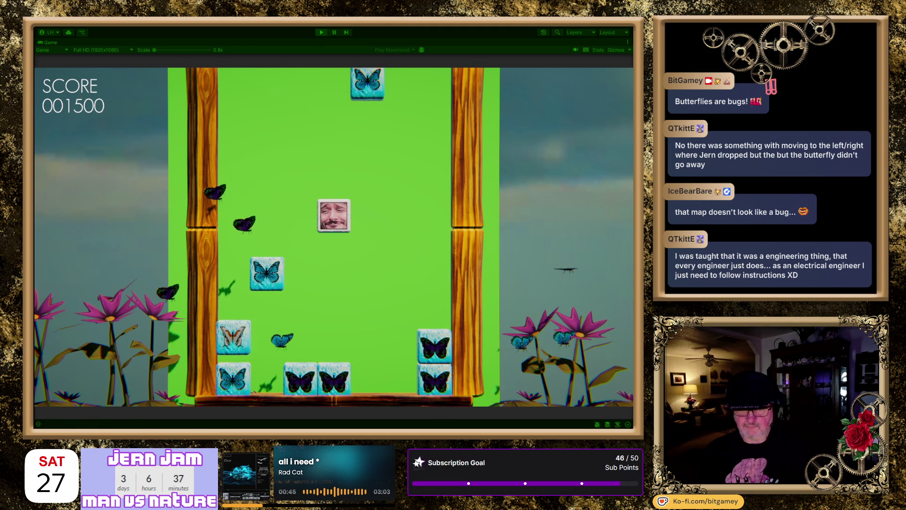
Step: Keep sliding the face tile across columns to set up and complete more matches
{"action": "key", "text": "Right"}
{"action": "key", "text": "Right"}
{"action": "key", "text": "Right"}
{"action": "key", "text": "Left"}
{"action": "key", "text": "Left"}
{"action": "key", "text": "Left"}
{"action": "key", "text": "Left"}
{"action": "key", "text": "Right"}
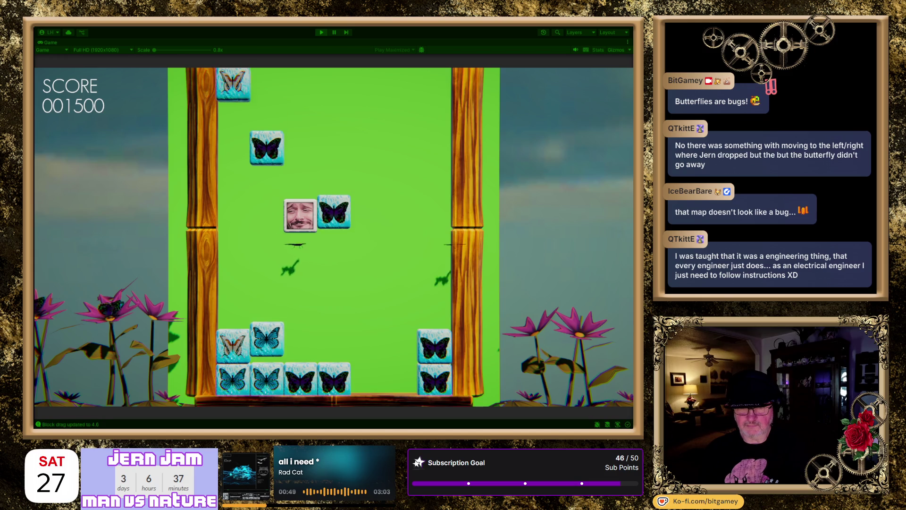
{"action": "key", "text": "Right"}
{"action": "key", "text": "Right"}
{"action": "key", "text": "Right"}
{"action": "key", "text": "Left"}
{"action": "key", "text": "Left"}
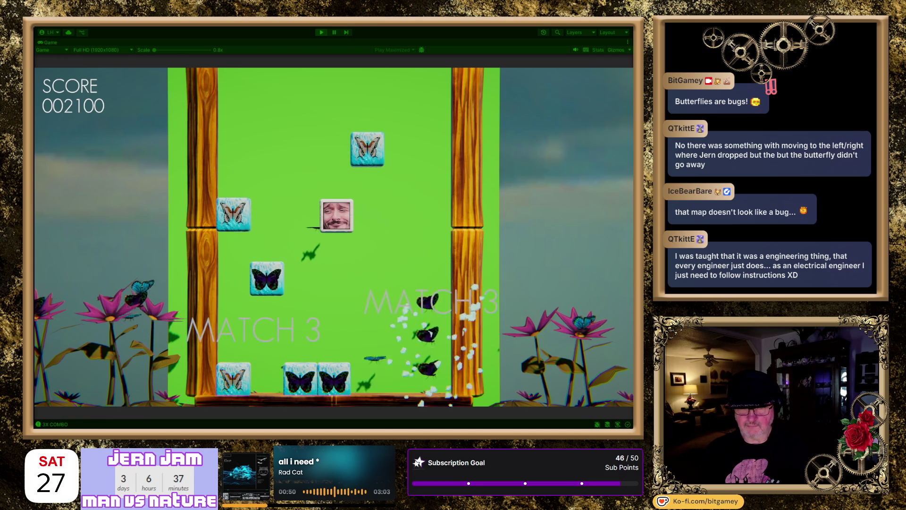
{"action": "key", "text": "Left"}
{"action": "key", "text": "Right"}
{"action": "key", "text": "Right"}
{"action": "key", "text": "Right"}
{"action": "key", "text": "Right"}
{"action": "key", "text": "Left"}
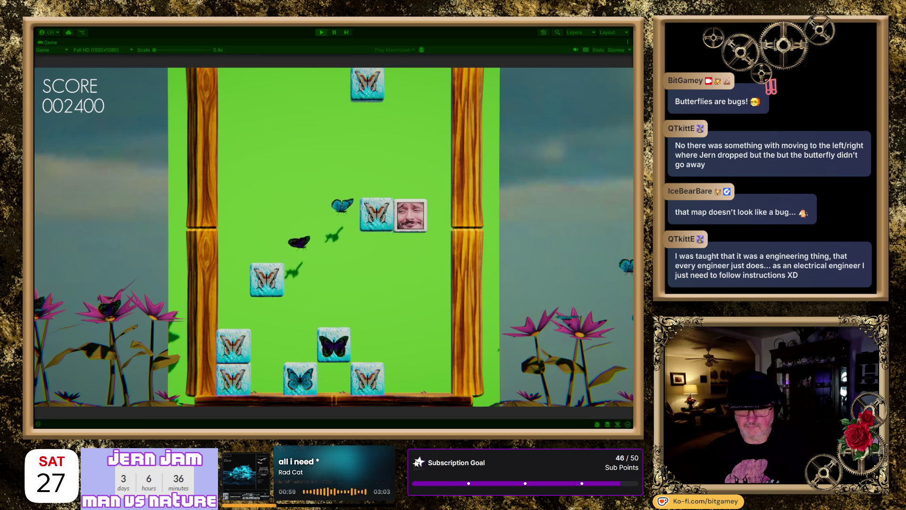
{"action": "key", "text": "Left"}
{"action": "key", "text": "Left"}
{"action": "key", "text": "Left"}
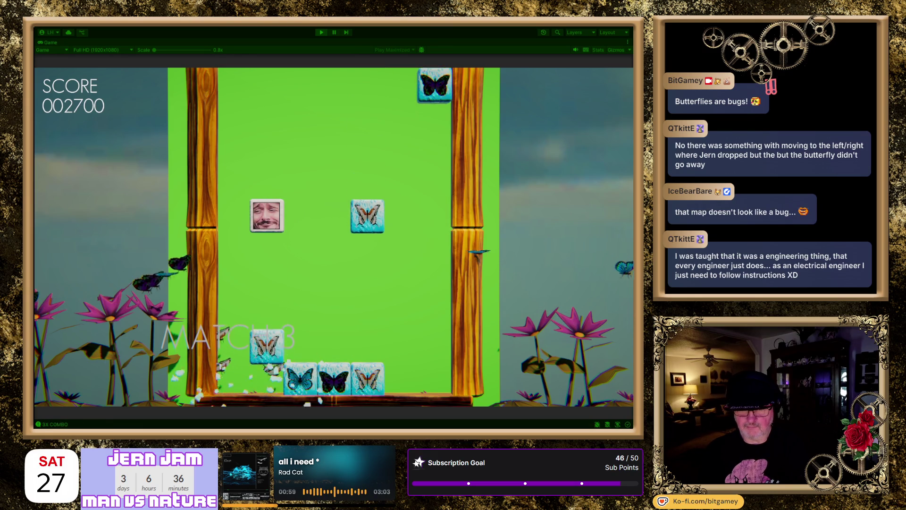
{"action": "key", "text": "Right"}
{"action": "key", "text": "Right"}
{"action": "key", "text": "Left"}
{"action": "key", "text": "Right"}
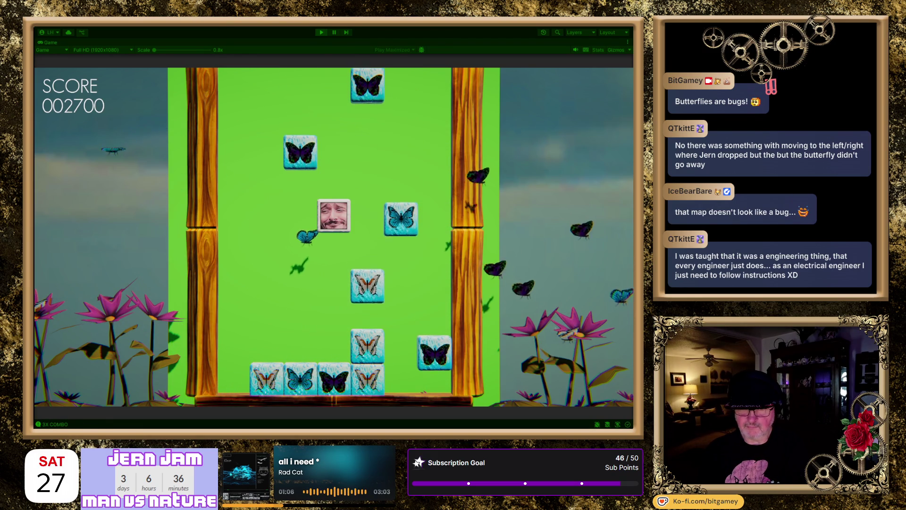
{"action": "key", "text": "Right"}
{"action": "key", "text": "Right"}
{"action": "key", "text": "Right"}
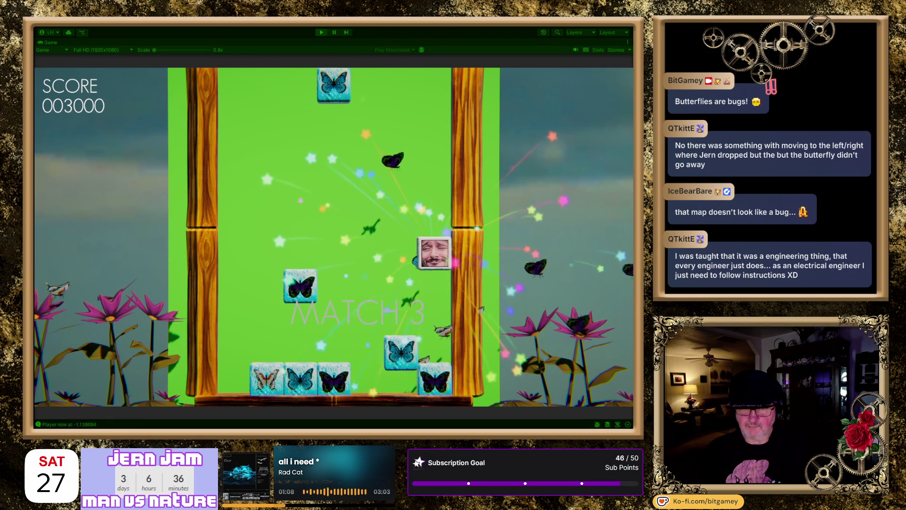
{"action": "key", "text": "Left"}
{"action": "key", "text": "Left"}
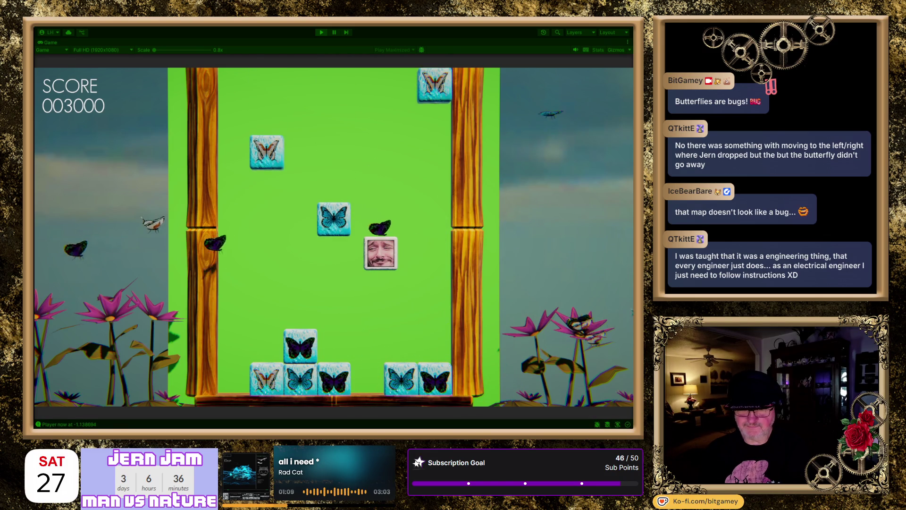
{"action": "key", "text": "Left"}
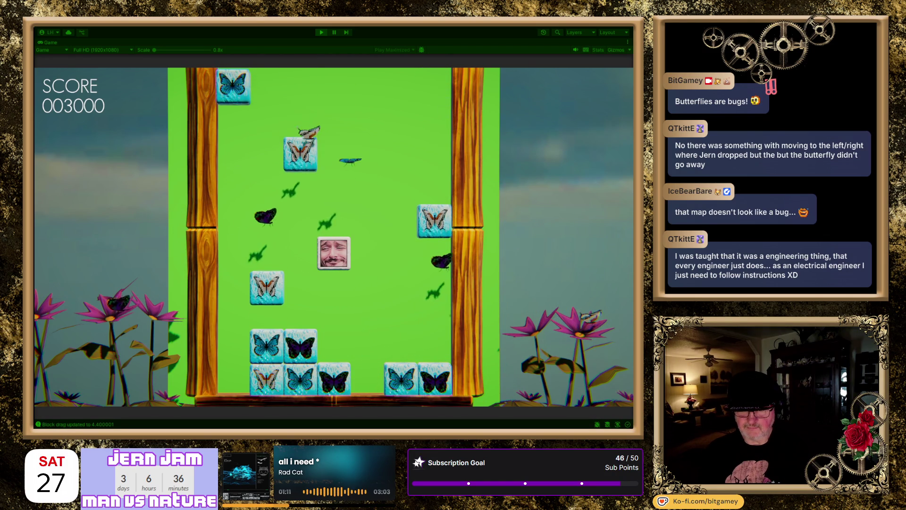
{"action": "key", "text": "Left"}
{"action": "key", "text": "Left"}
{"action": "key", "text": "Right"}
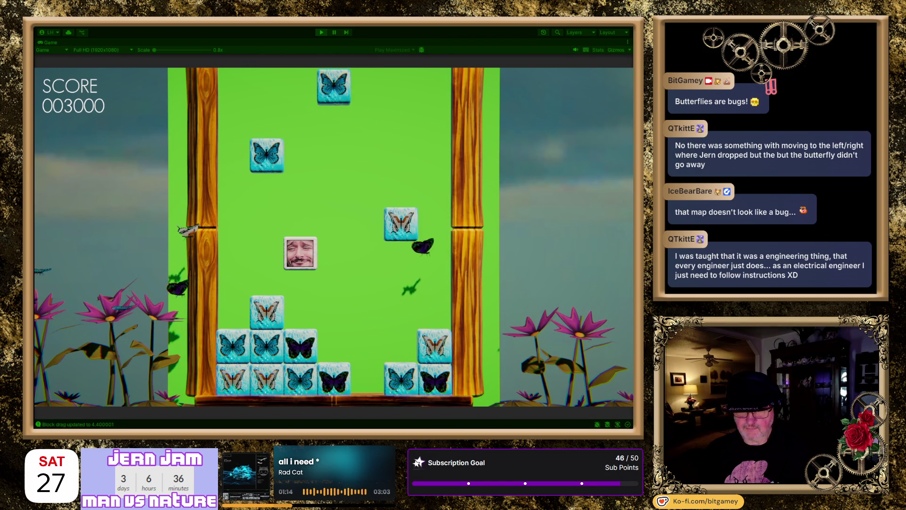
Step: Shift the face tile through a few more columns, then stop the playtest
{"action": "key", "text": "Left"}
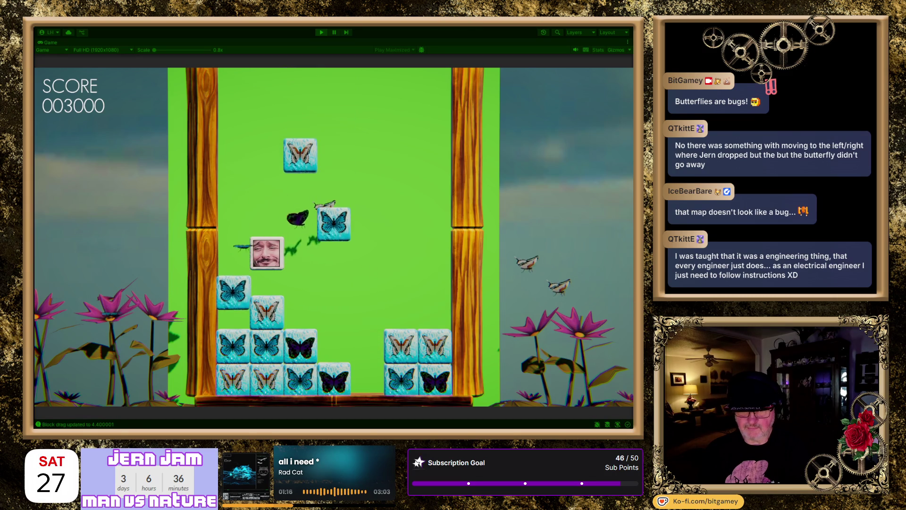
{"action": "key", "text": "Right"}
{"action": "key", "text": "Right"}
{"action": "key", "text": "Right"}
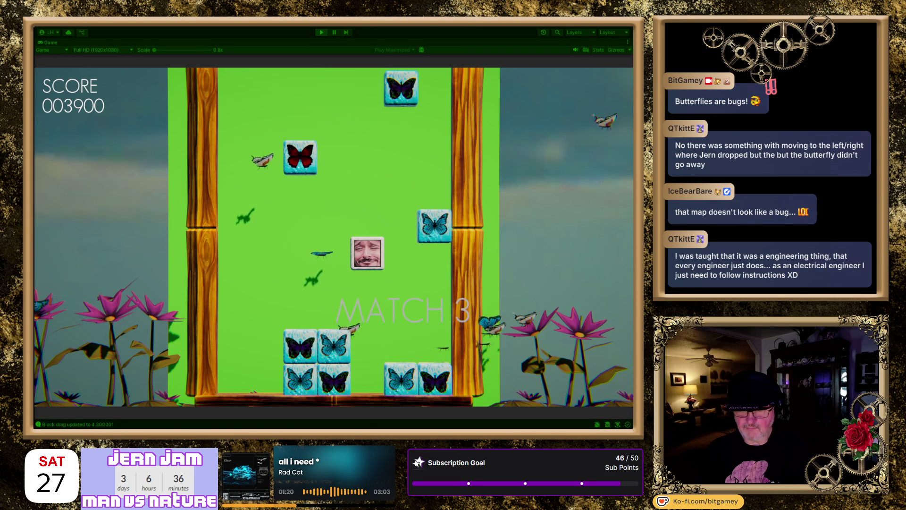
{"action": "key", "text": "Right"}
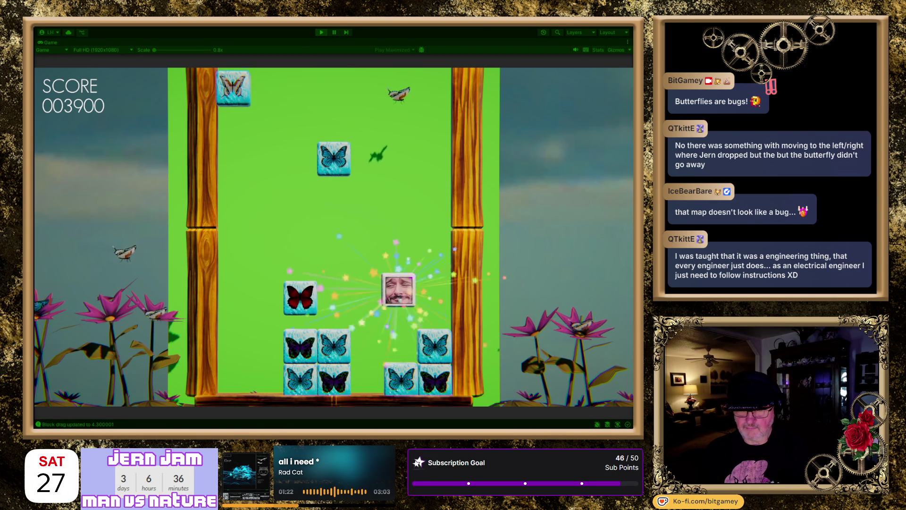
{"action": "key", "text": "Right"}
{"action": "key", "text": "Left"}
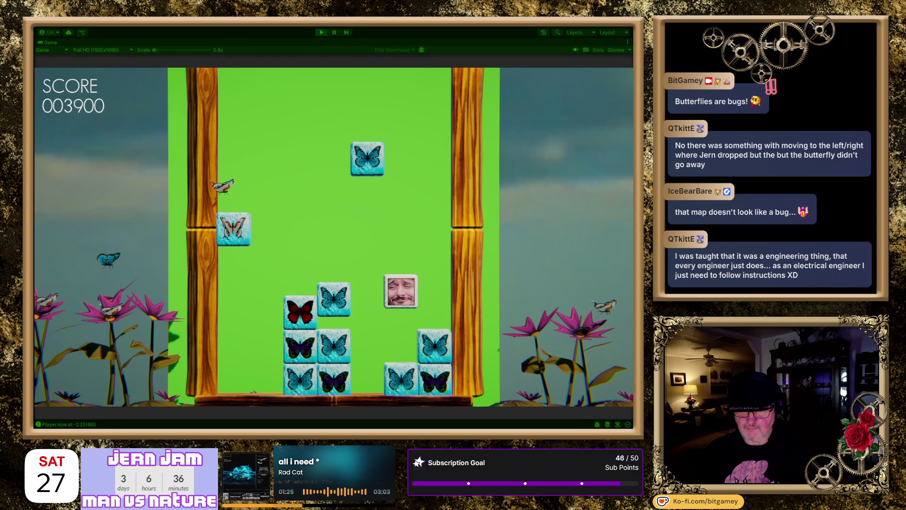
{"action": "key", "text": "Right"}
{"action": "key", "text": "Left"}
{"action": "key", "text": "Left"}
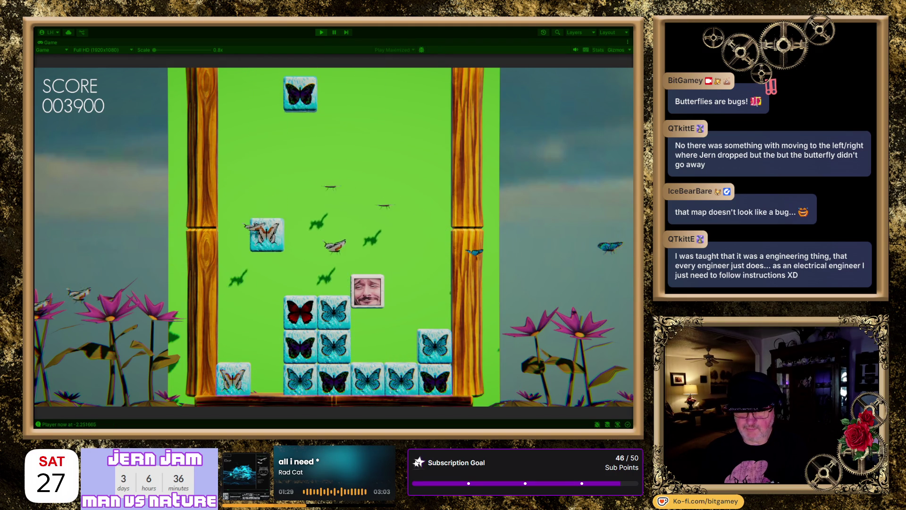
{"action": "key", "text": "Right"}
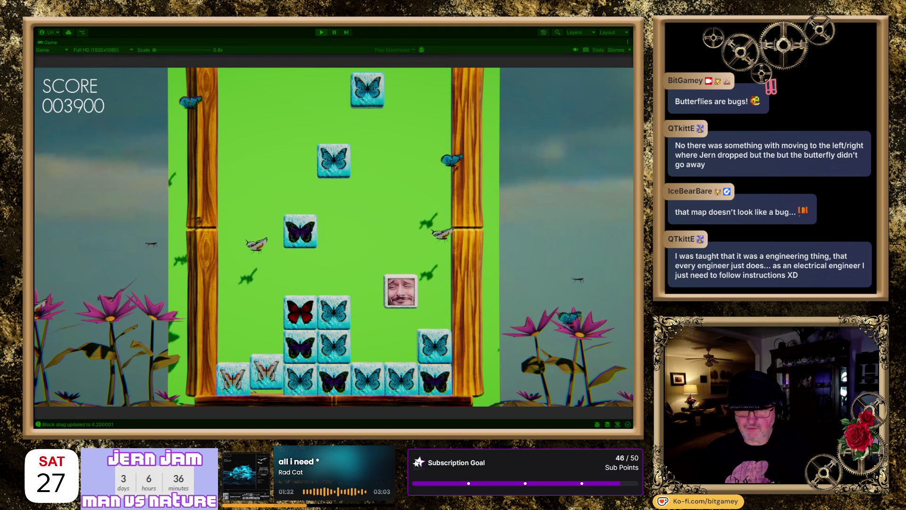
{"action": "key", "text": "Right"}
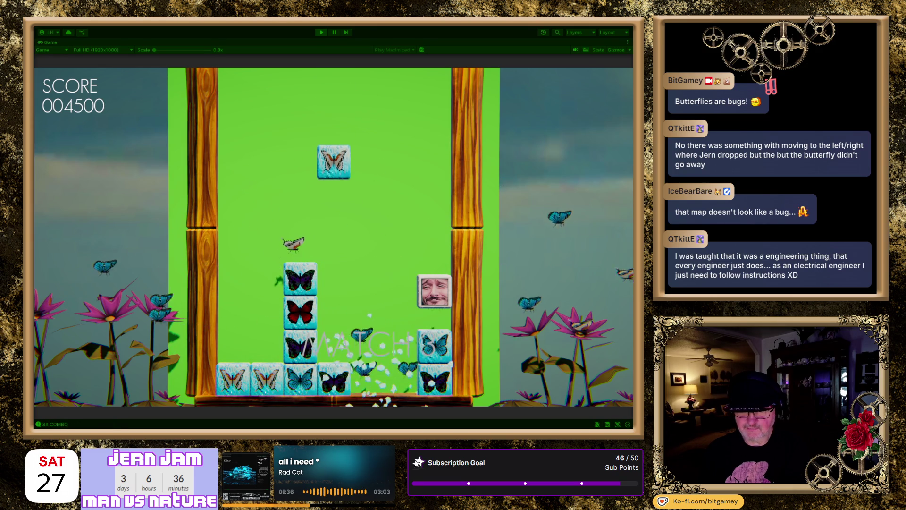
{"action": "key", "text": "Left"}
{"action": "key", "text": "Left"}
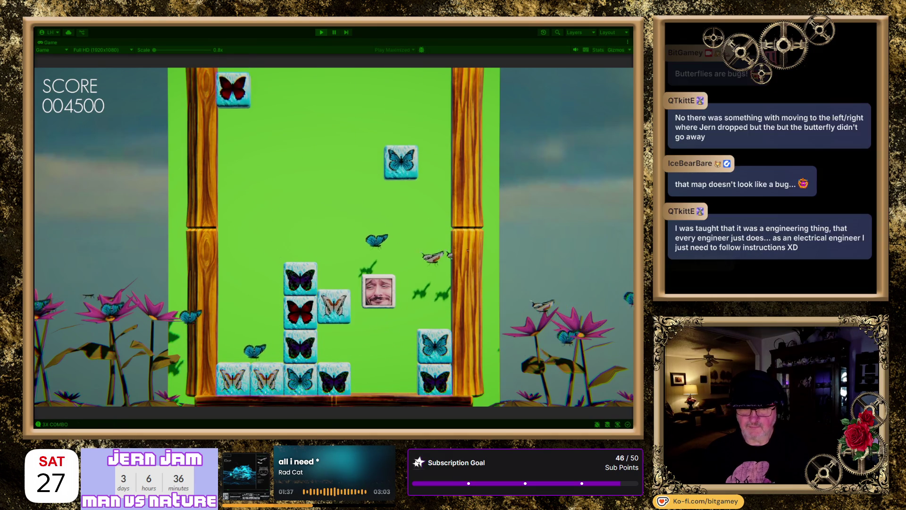
{"action": "key", "text": "Left"}
{"action": "key", "text": "Right"}
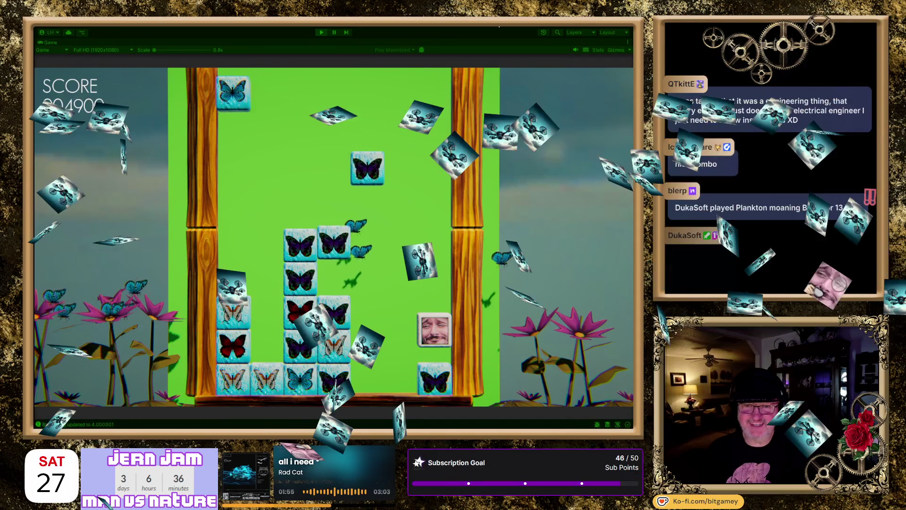
{"action": "left_click", "coordinate": [320, 32]}
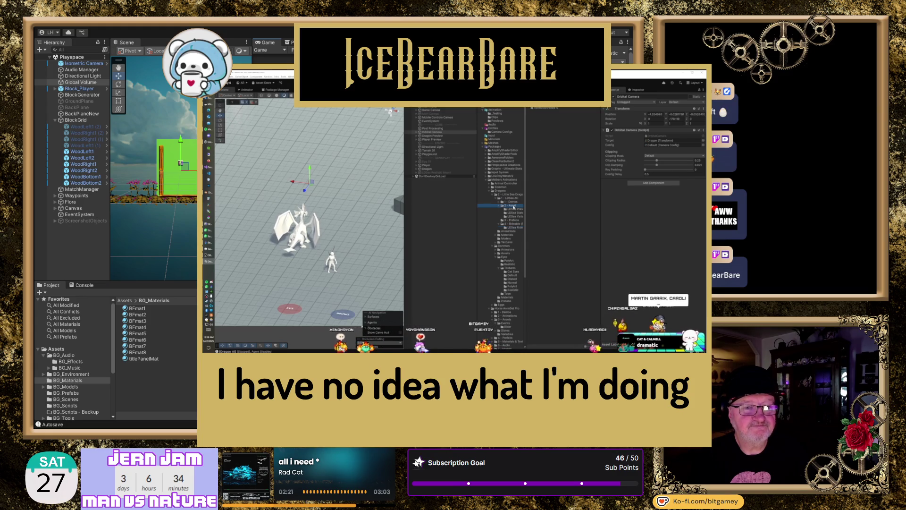
{"action": "left_click", "coordinate": [514, 209]}
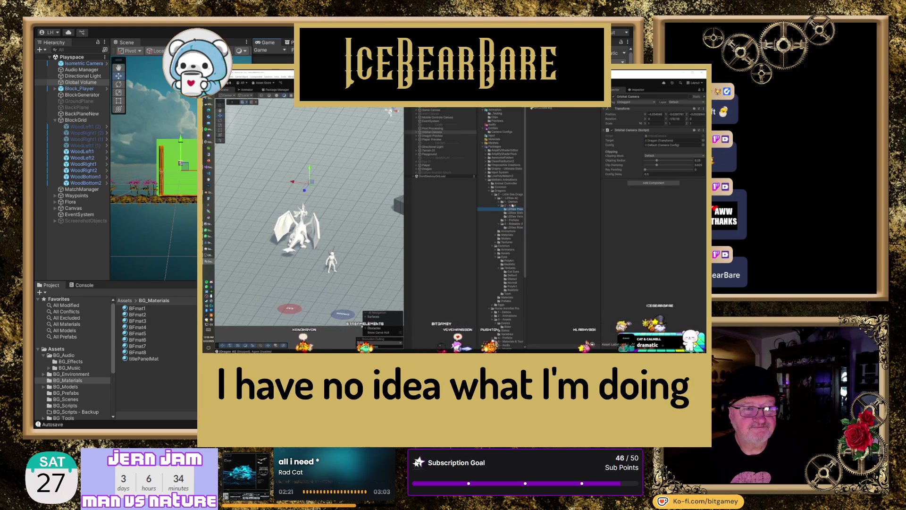
{"action": "left_click", "coordinate": [507, 239]}
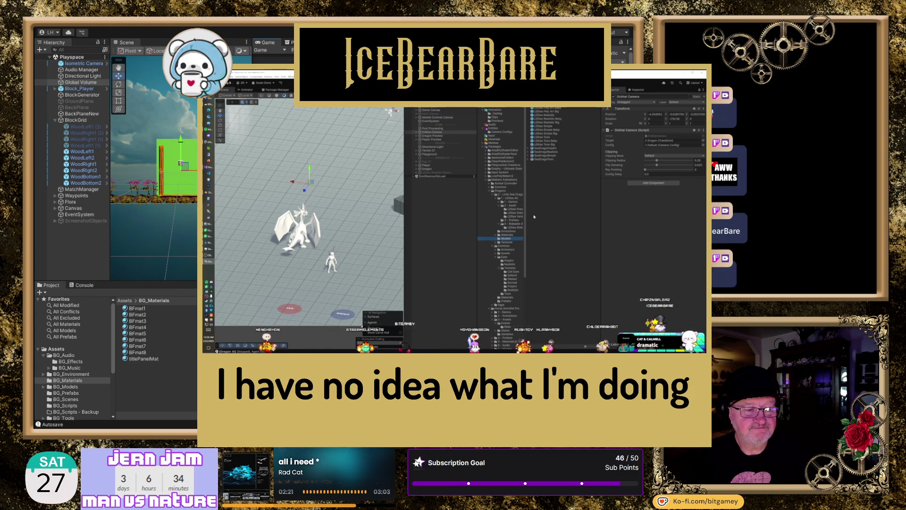
{"action": "left_click", "coordinate": [555, 113]}
{"action": "mouse_move", "coordinate": [555, 113]}
{"action": "left_mouse_down"}
{"action": "mouse_move", "coordinate": [387, 226]}
{"action": "mouse_move", "coordinate": [354, 264]}
{"action": "left_mouse_up"}
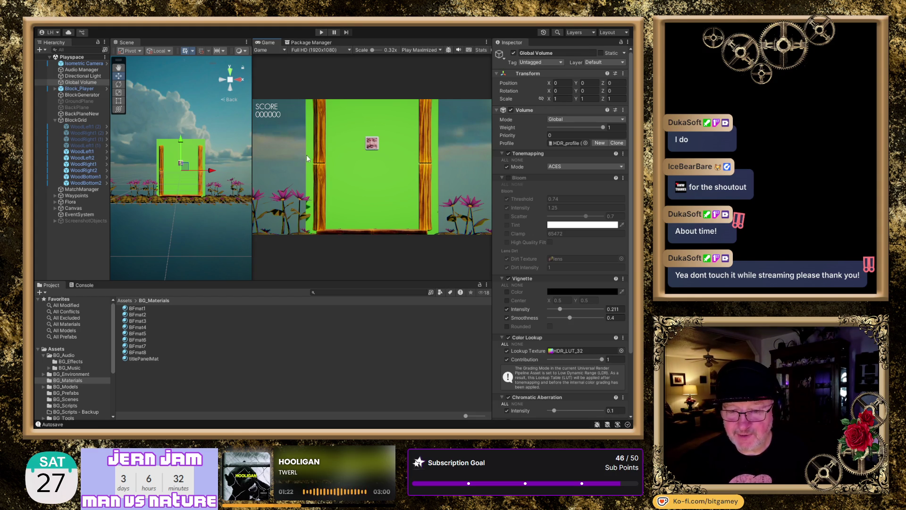
Step: Name the new black material backgroundBack, apply it to the green backdrop, and start the game
{"action": "left_click", "coordinate": [148, 379]}
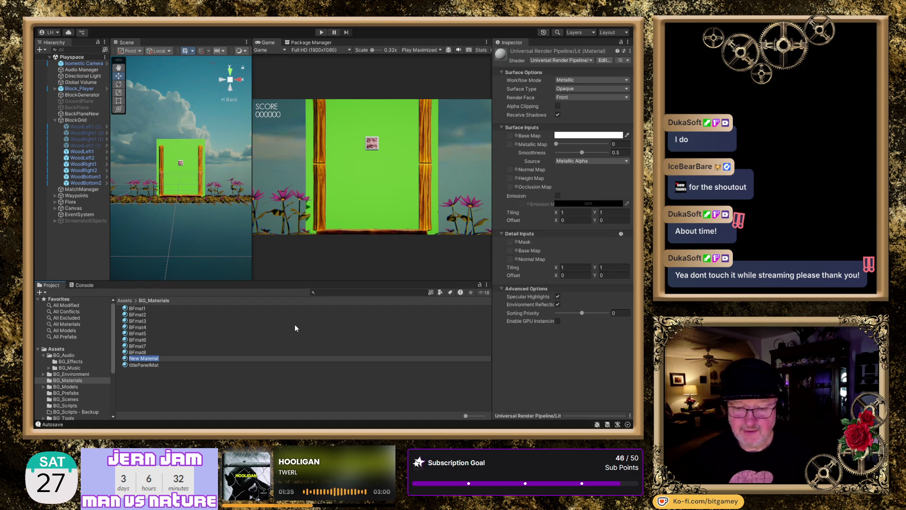
{"action": "type", "text": "backgroundBack"}
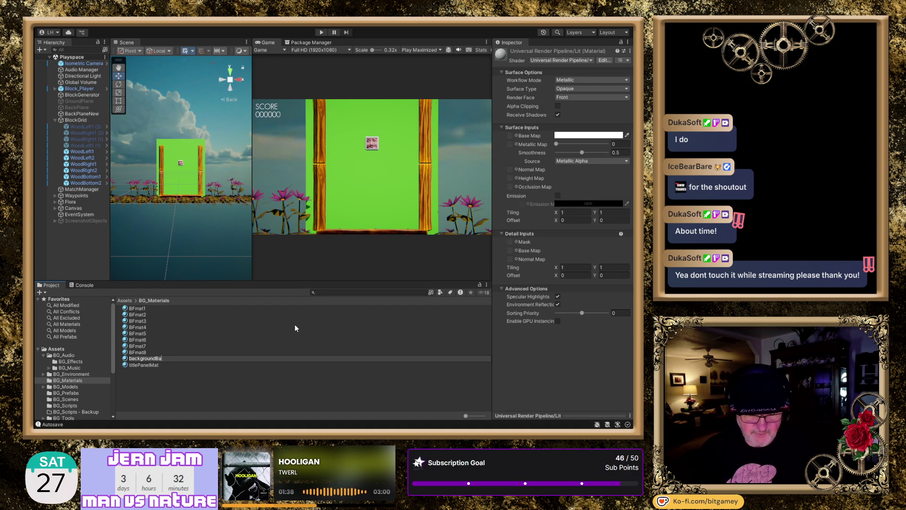
{"action": "key", "text": "Return"}
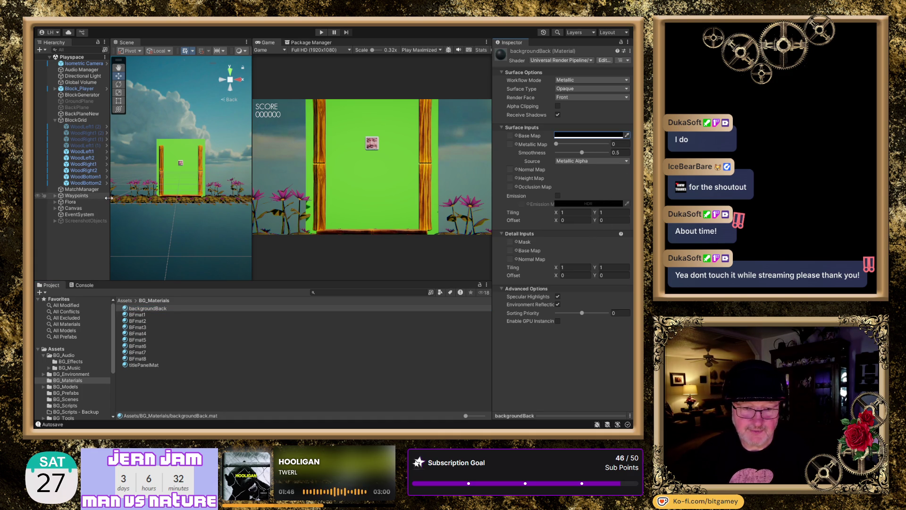
{"action": "left_click", "coordinate": [145, 366]}
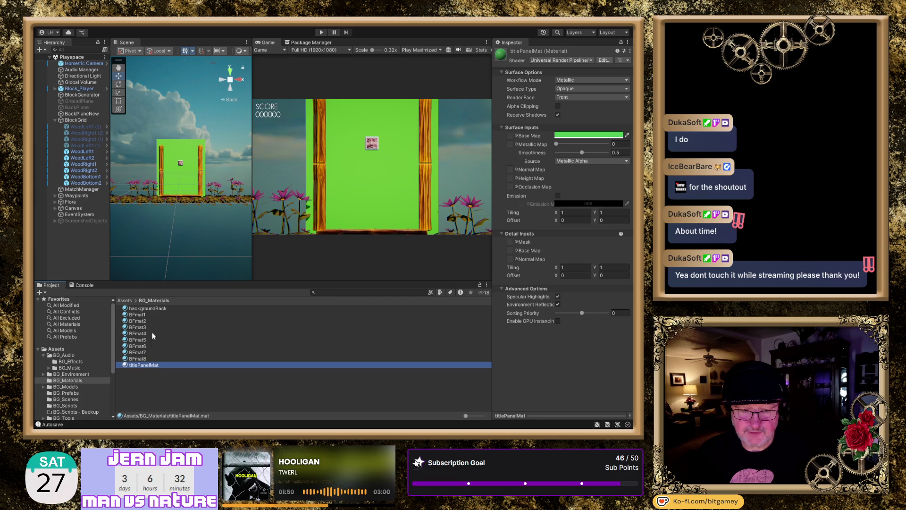
{"action": "left_click_drag", "start_coordinate": [147, 307], "coordinate": [180, 187]}
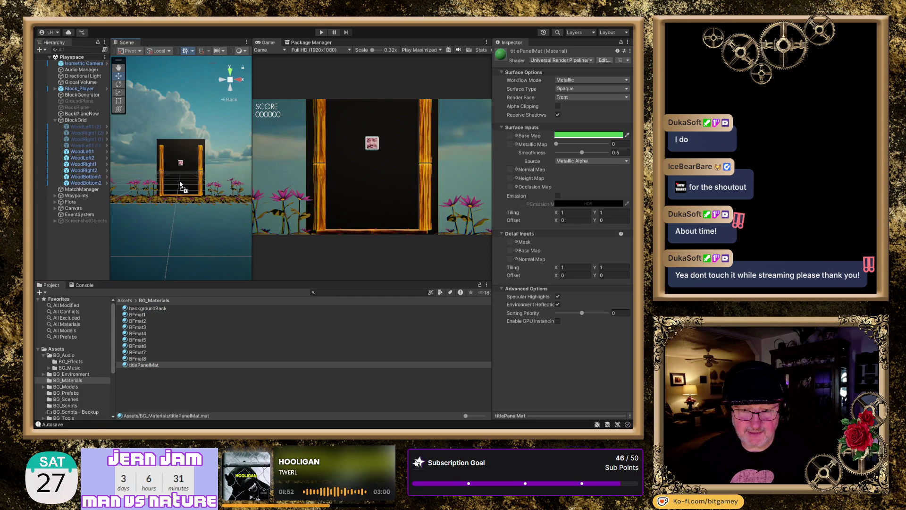
{"action": "left_click", "coordinate": [321, 31]}
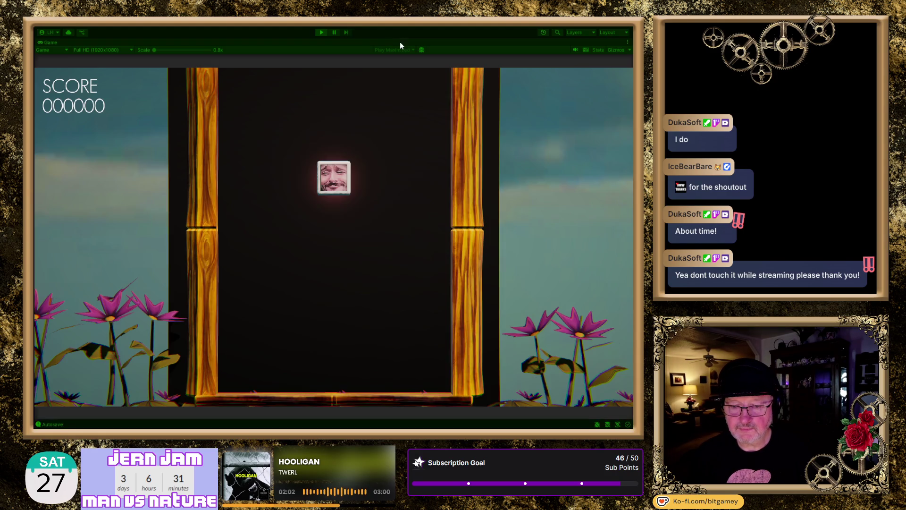
Step: Move the face tile left and right to position it under the falling butterflies
{"action": "key", "text": "Right"}
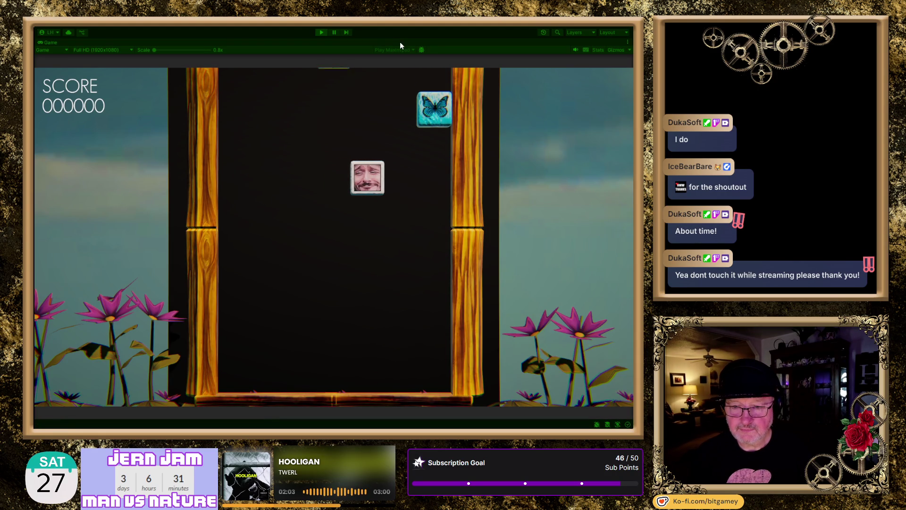
{"action": "key", "text": "Left"}
{"action": "key", "text": "Left"}
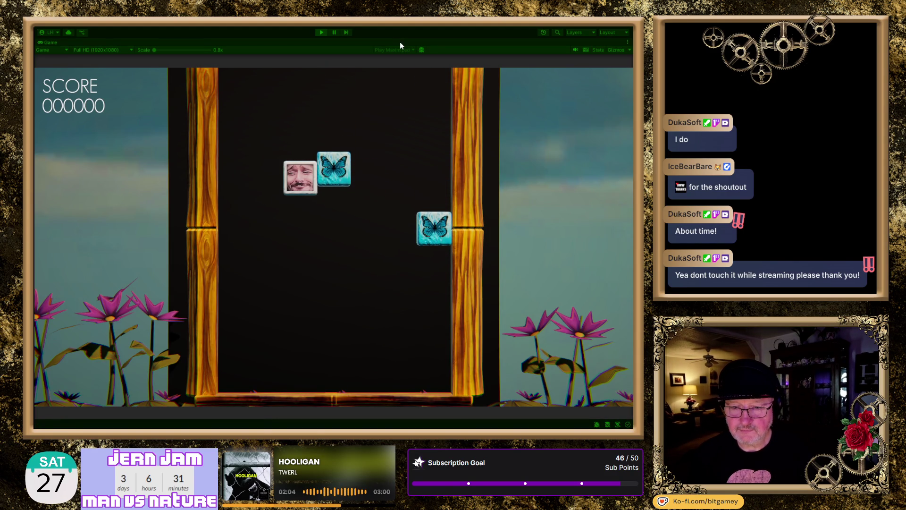
{"action": "key", "text": "Right"}
{"action": "key", "text": "Right"}
{"action": "key", "text": "Left"}
{"action": "key", "text": "Left"}
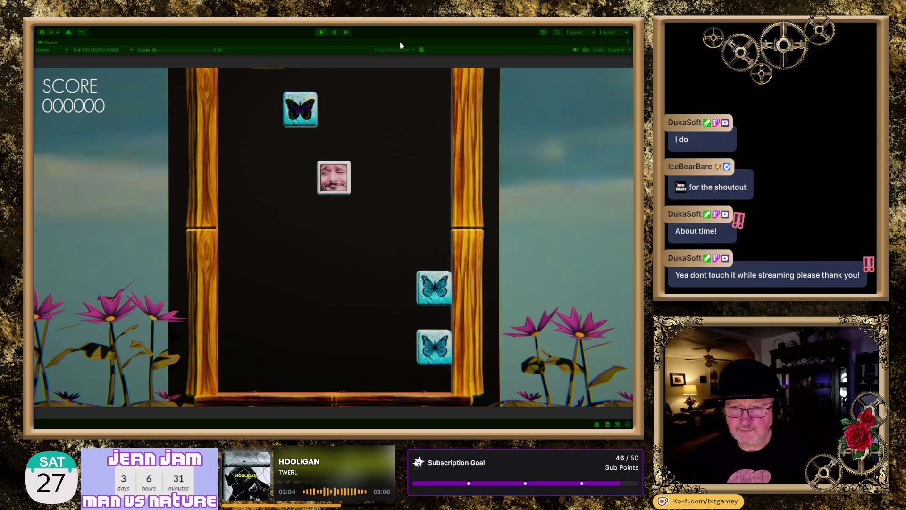
{"action": "key", "text": "Left"}
{"action": "key", "text": "Left"}
{"action": "key", "text": "Left"}
{"action": "key", "text": "Right"}
{"action": "key", "text": "Right"}
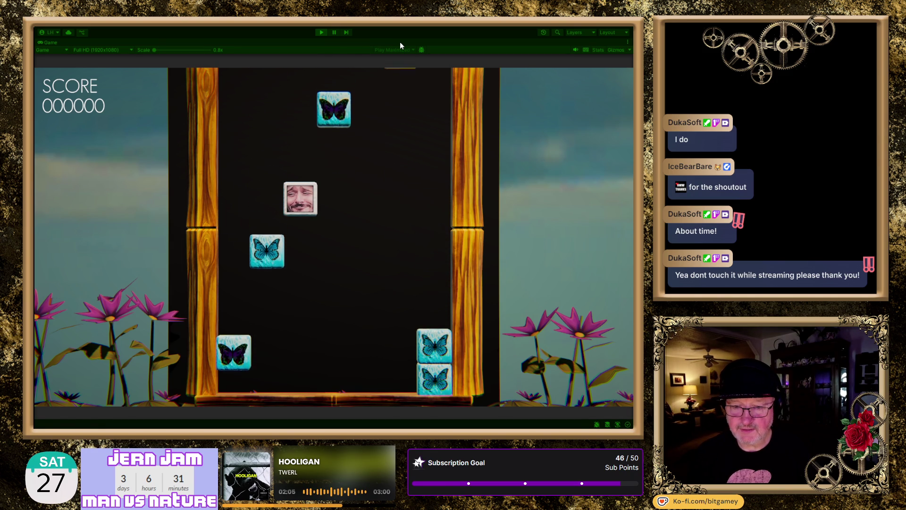
{"action": "key", "text": "Left"}
{"action": "key", "text": "Right"}
{"action": "key", "text": "Right"}
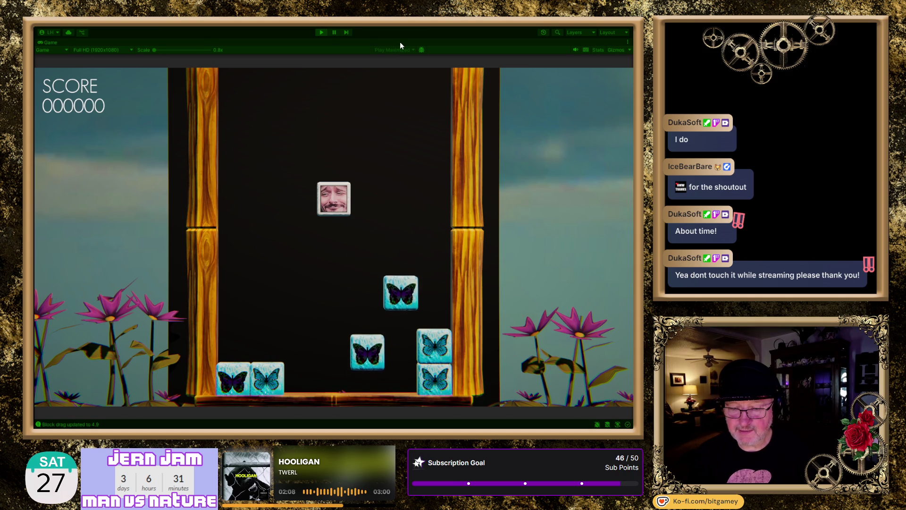
{"action": "key", "text": "Left"}
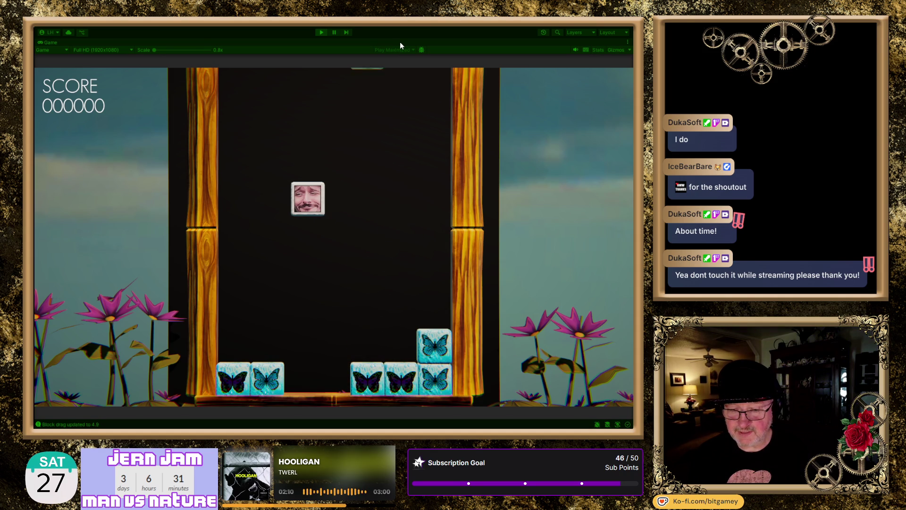
{"action": "key", "text": "Right"}
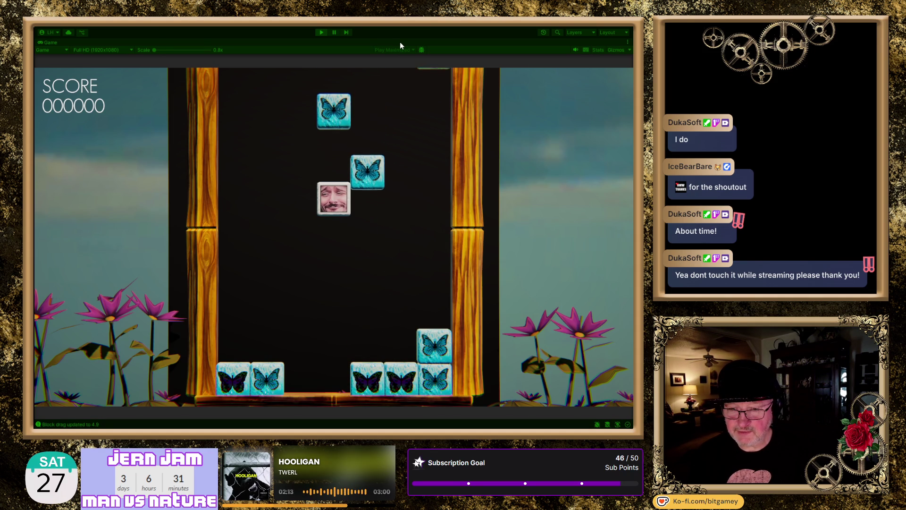
{"action": "key", "text": "Right"}
{"action": "key", "text": "Right"}
{"action": "key", "text": "Right"}
{"action": "key", "text": "Left"}
{"action": "key", "text": "Left"}
{"action": "key", "text": "Right"}
{"action": "key", "text": "Left"}
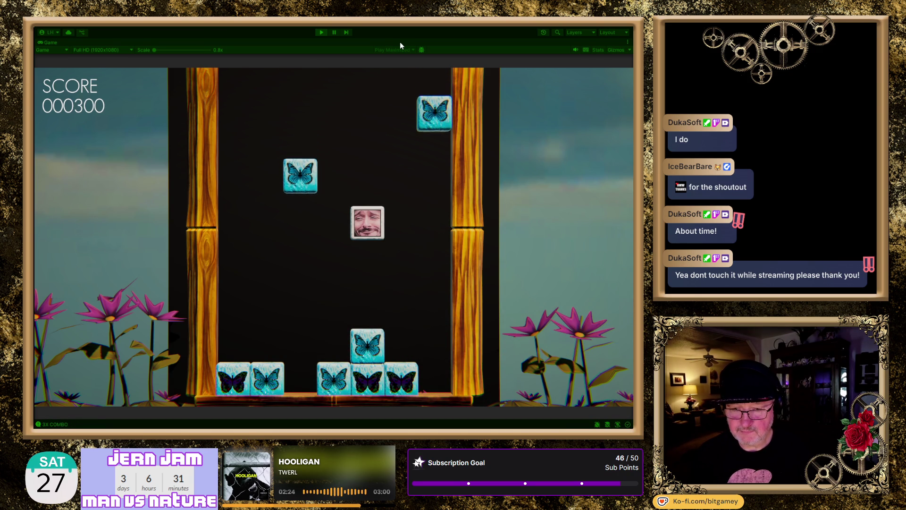
Step: Keep stepping the face tile across columns, sweeping right then back left
{"action": "key", "text": "Left"}
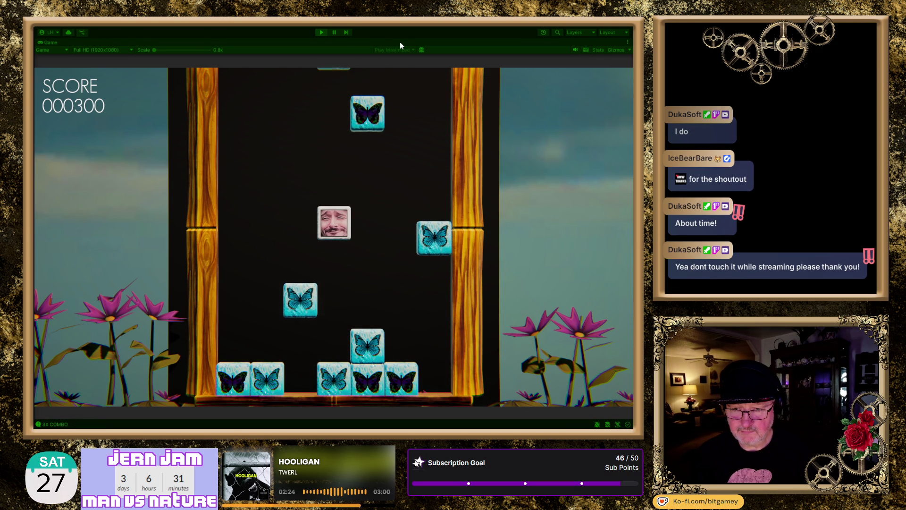
{"action": "key", "text": "Left"}
{"action": "key", "text": "Left"}
{"action": "key", "text": "Left"}
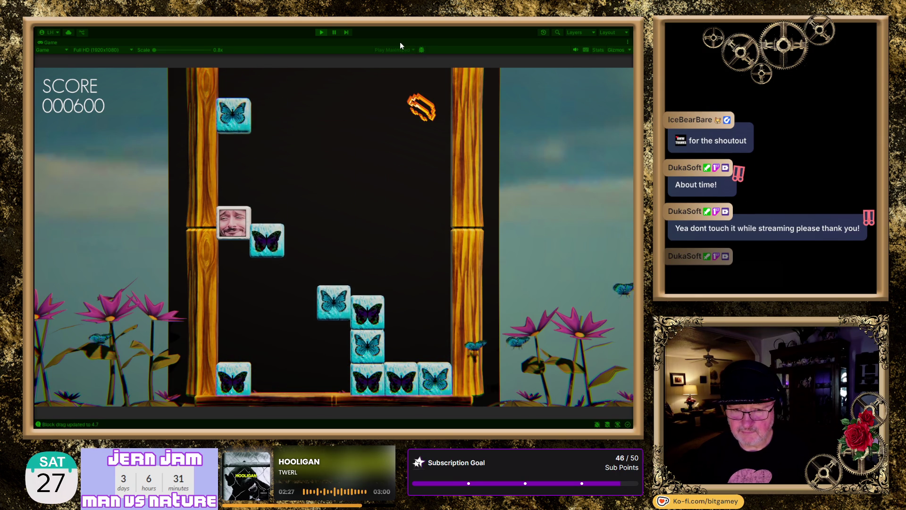
{"action": "key", "text": "Right"}
{"action": "key", "text": "Right"}
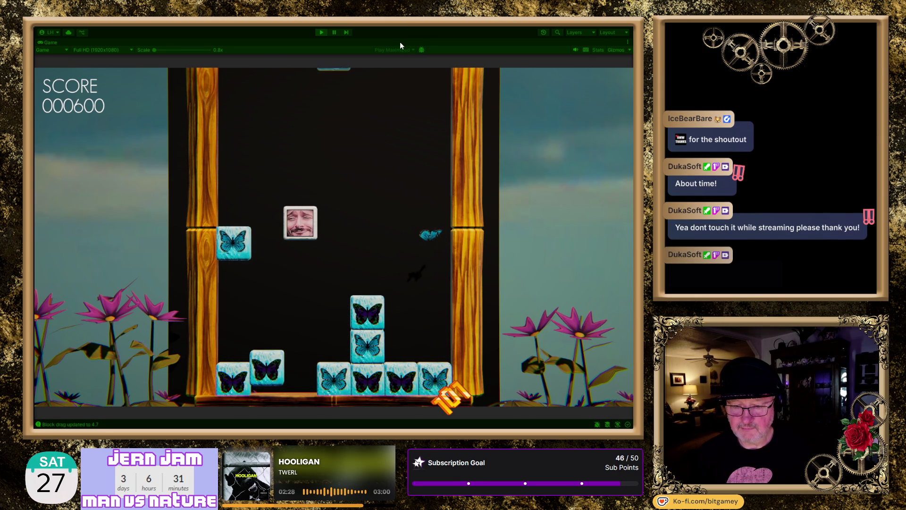
{"action": "key", "text": "Left"}
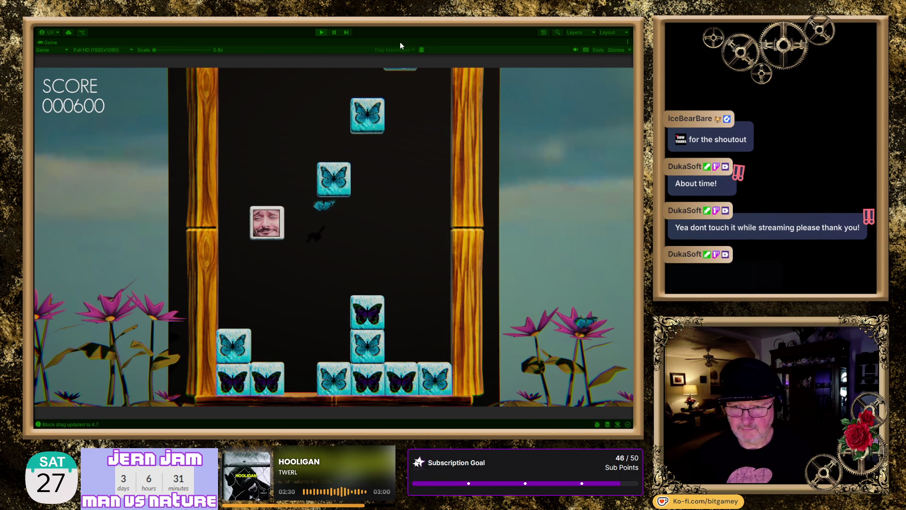
{"action": "key", "text": "Right"}
{"action": "key", "text": "Right"}
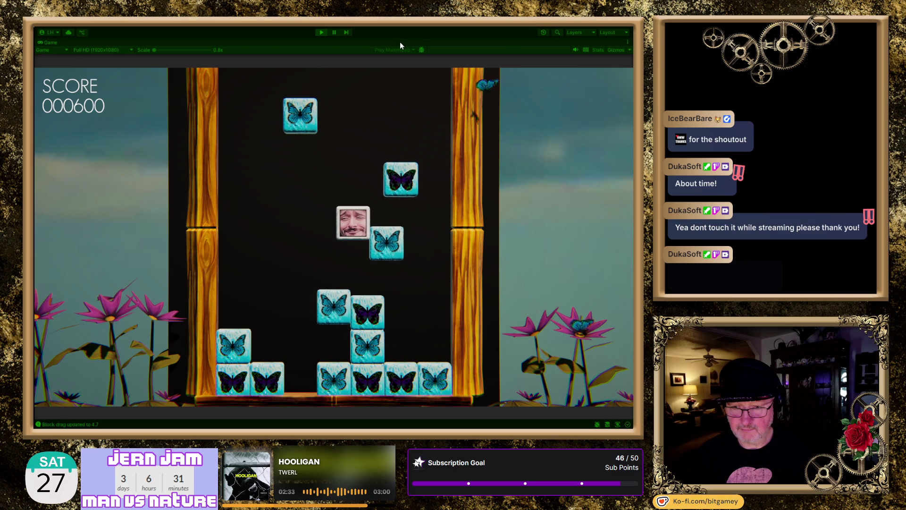
{"action": "key", "text": "Right"}
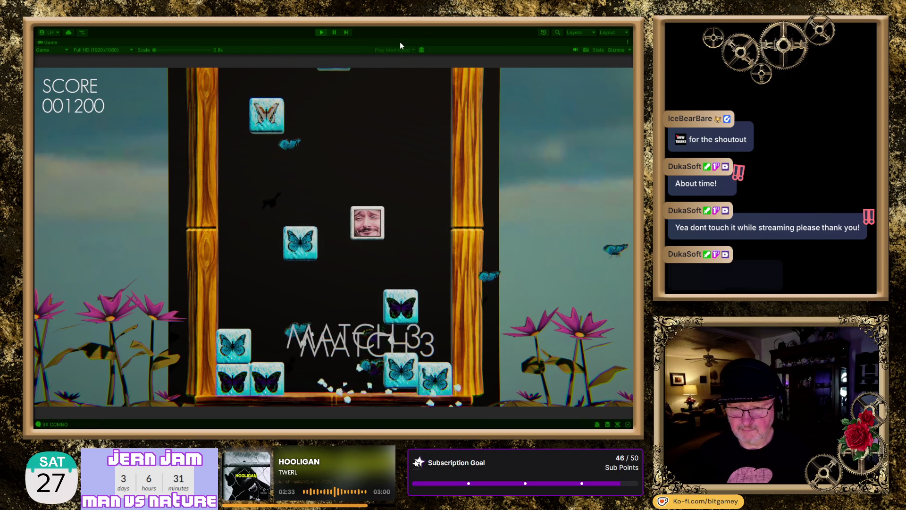
{"action": "key", "text": "Left"}
{"action": "key", "text": "Right"}
{"action": "key", "text": "Right"}
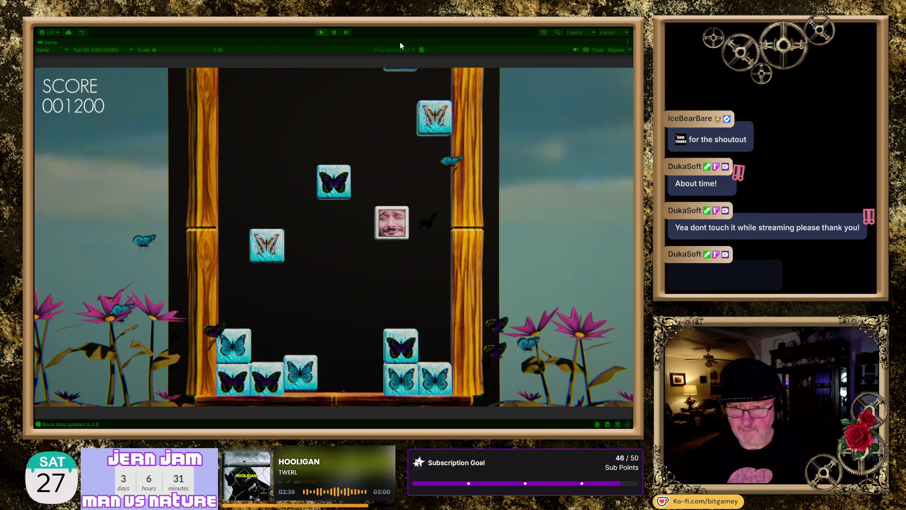
{"action": "key", "text": "Left"}
{"action": "key", "text": "Left"}
{"action": "key", "text": "Left"}
{"action": "key", "text": "Right"}
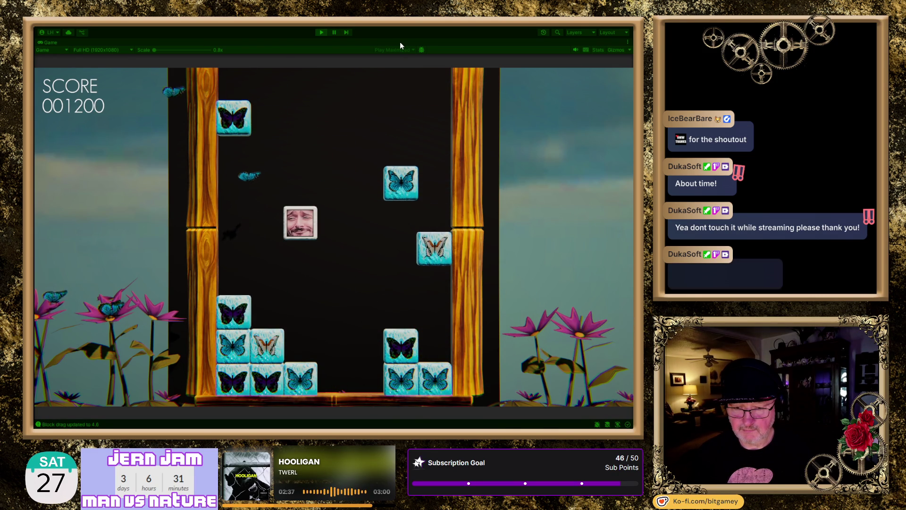
{"action": "key", "text": "Right"}
{"action": "key", "text": "Right"}
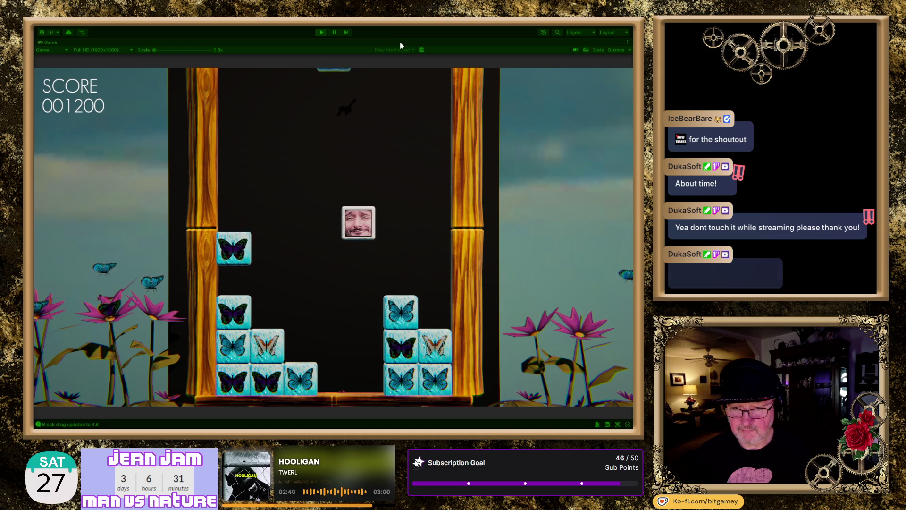
{"action": "key", "text": "Left"}
{"action": "key", "text": "Right"}
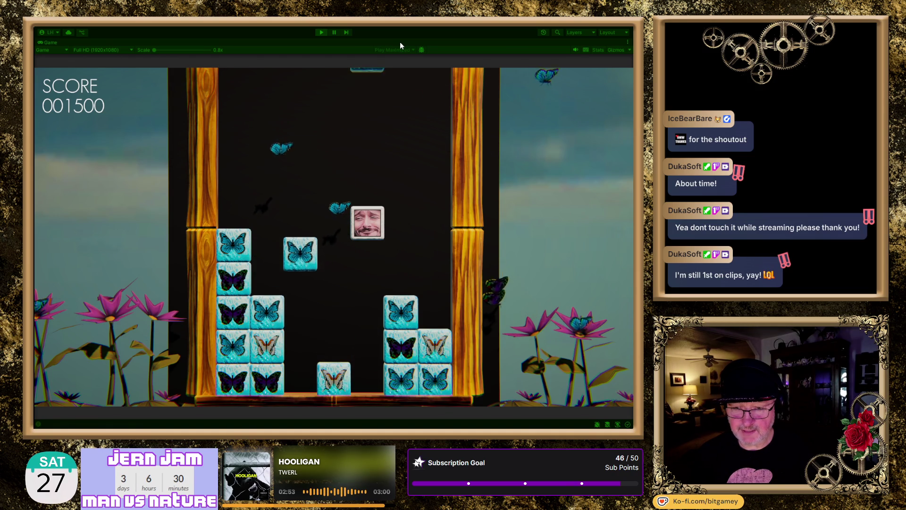
Step: Push falling butterfly tiles left and right with the face tile to form matches
{"action": "key", "text": "Left"}
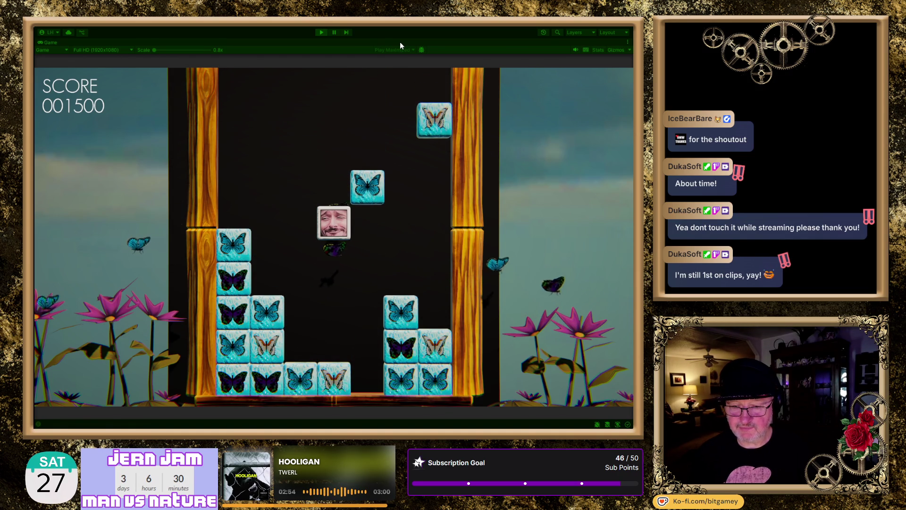
{"action": "key", "text": "Left"}
{"action": "key", "text": "Right"}
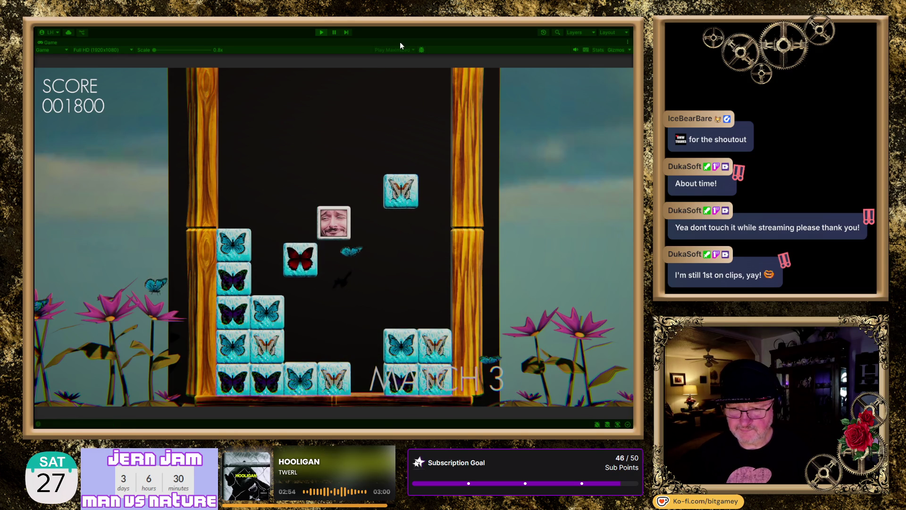
{"action": "key", "text": "Right"}
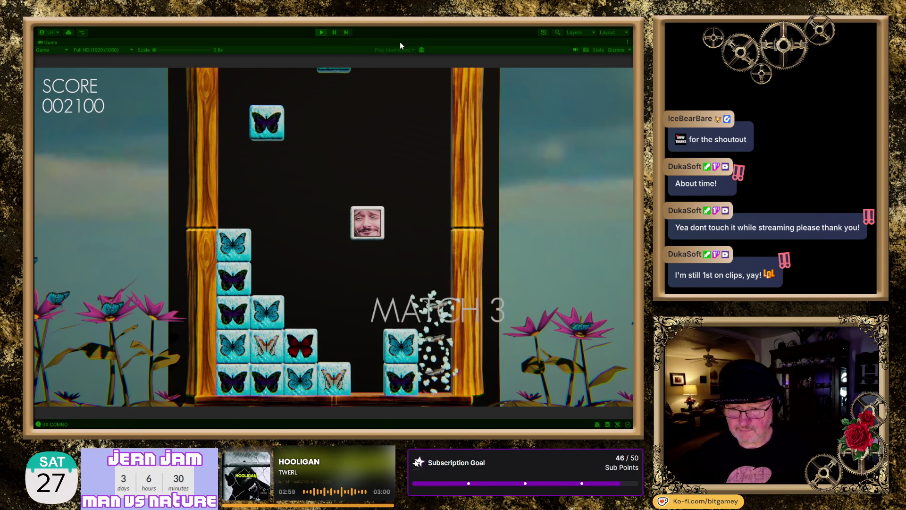
{"action": "key", "text": "Left"}
{"action": "key", "text": "Left"}
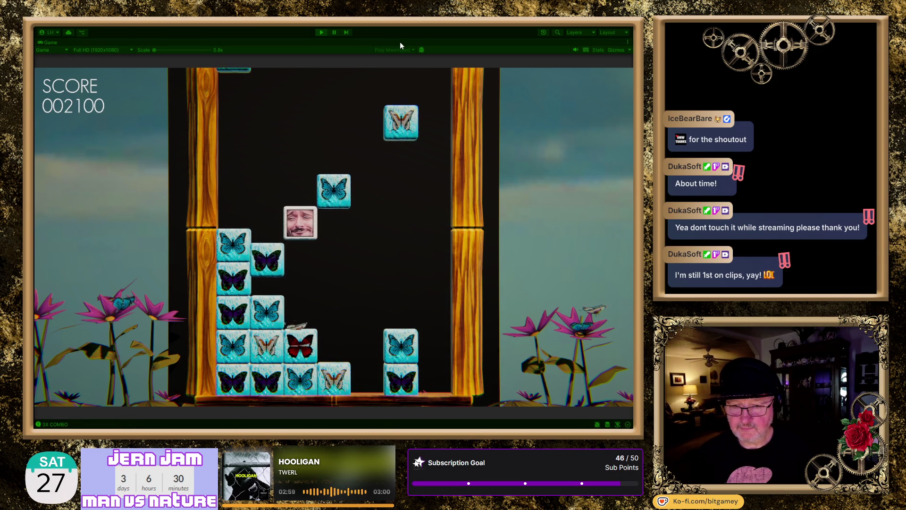
{"action": "key", "text": "Right"}
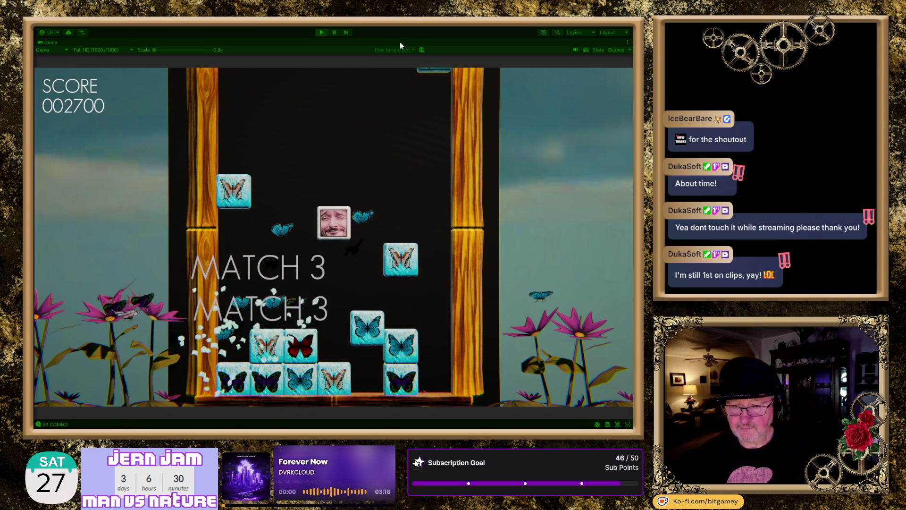
{"action": "key", "text": "Right"}
{"action": "key", "text": "Left"}
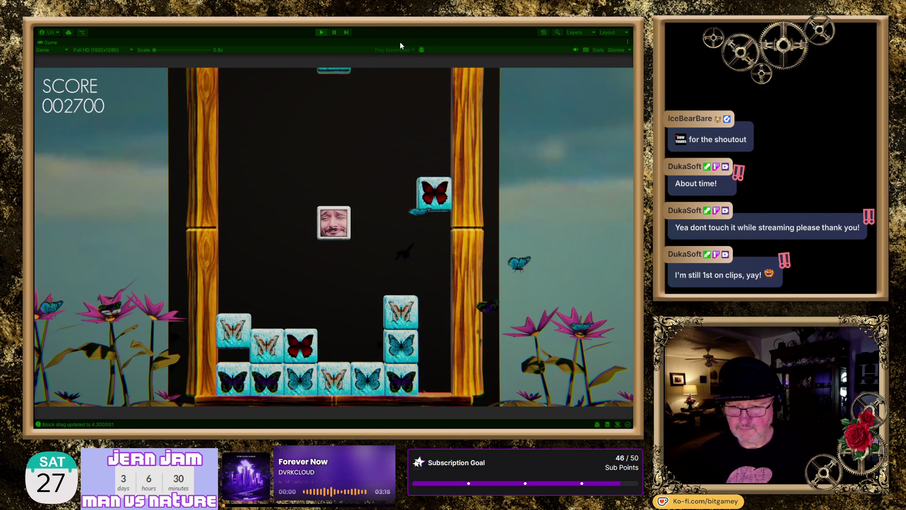
{"action": "key", "text": "Right"}
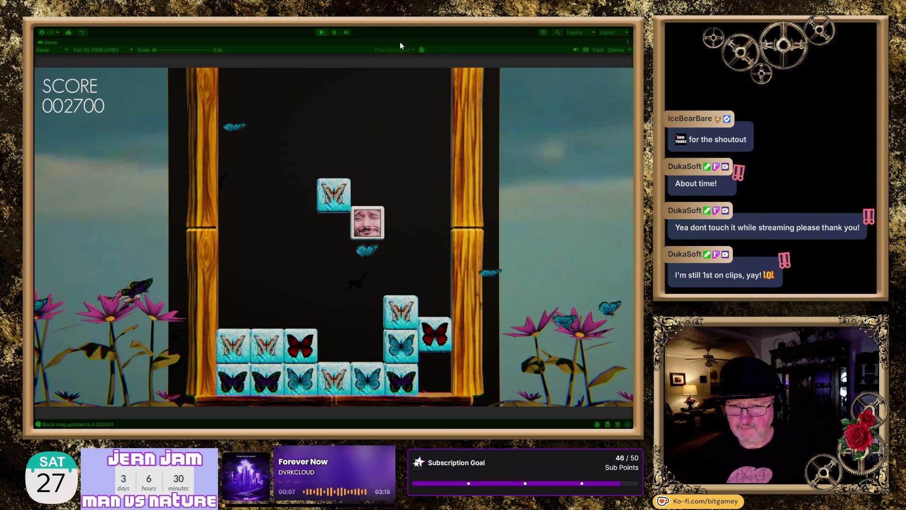
{"action": "key", "text": "Left"}
{"action": "key", "text": "Left"}
{"action": "key", "text": "Right"}
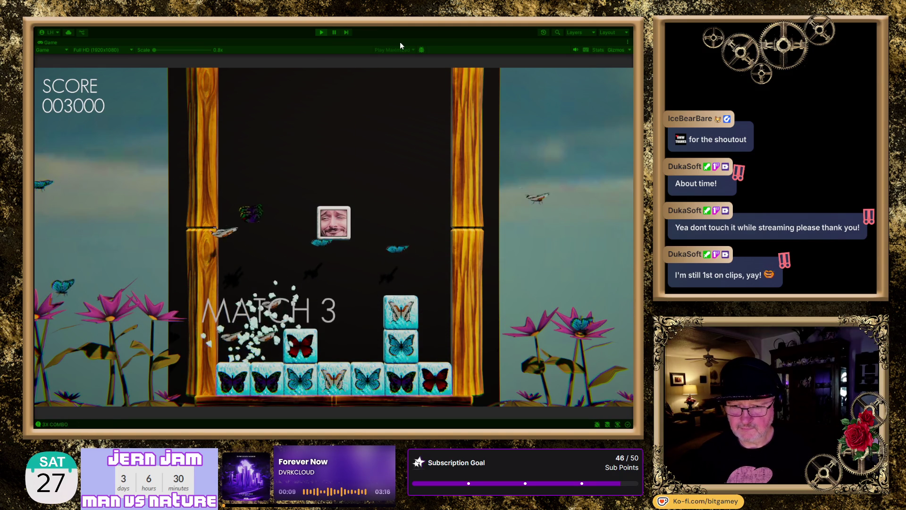
{"action": "key", "text": "Right"}
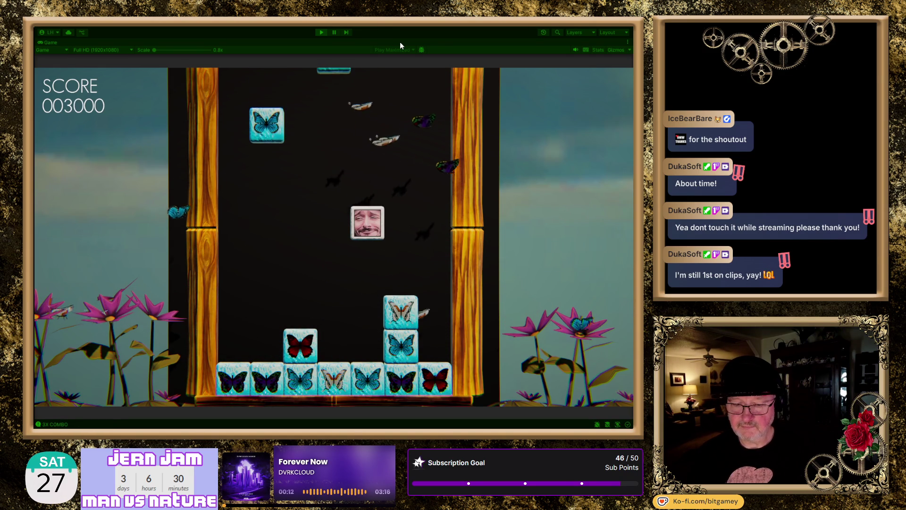
{"action": "key", "text": "Left"}
{"action": "key", "text": "Left"}
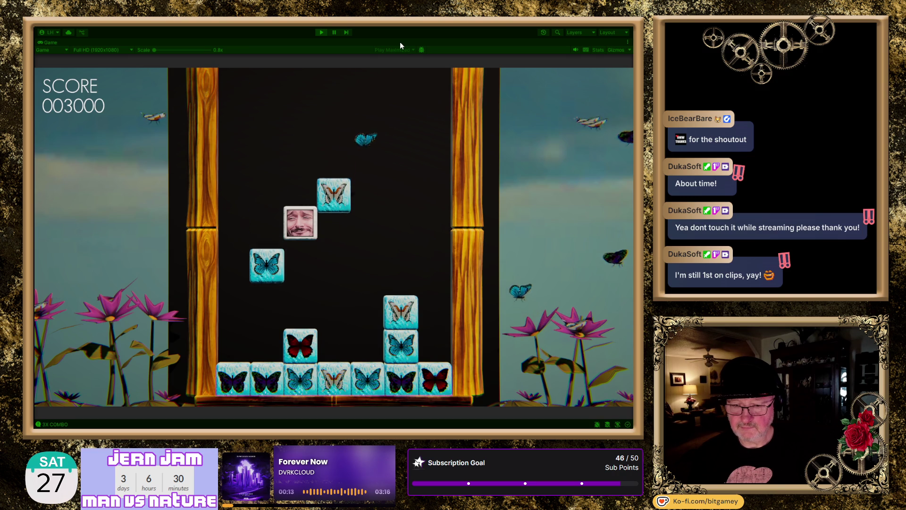
{"action": "key", "text": "Right"}
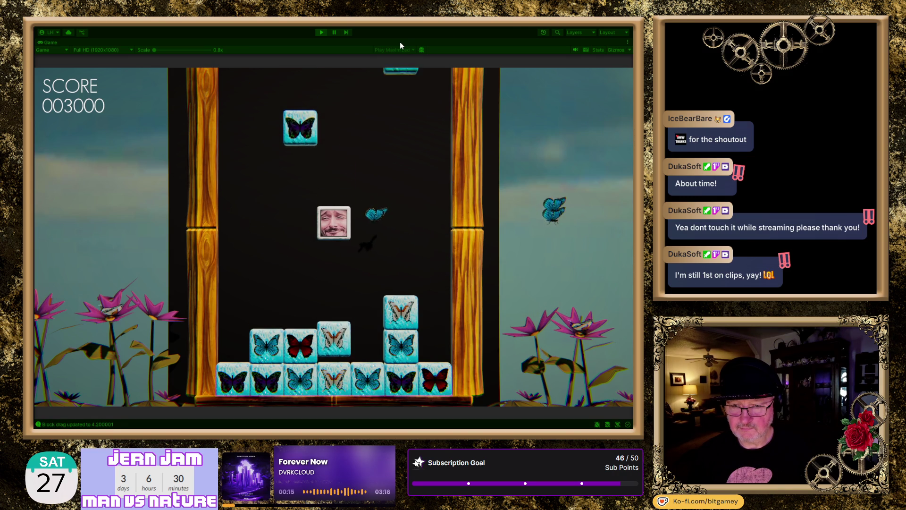
{"action": "key", "text": "Left"}
{"action": "key", "text": "Left"}
{"action": "key", "text": "Right"}
{"action": "key", "text": "Left"}
{"action": "key", "text": "Right"}
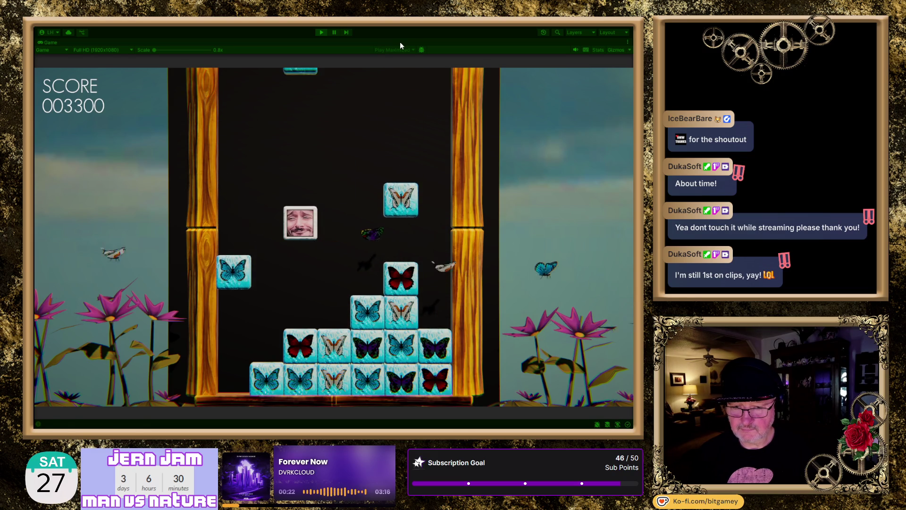
Step: Move the face block across columns and park it beside the left stack at 4500 points
{"action": "key", "text": "Left"}
{"action": "key", "text": "Left"}
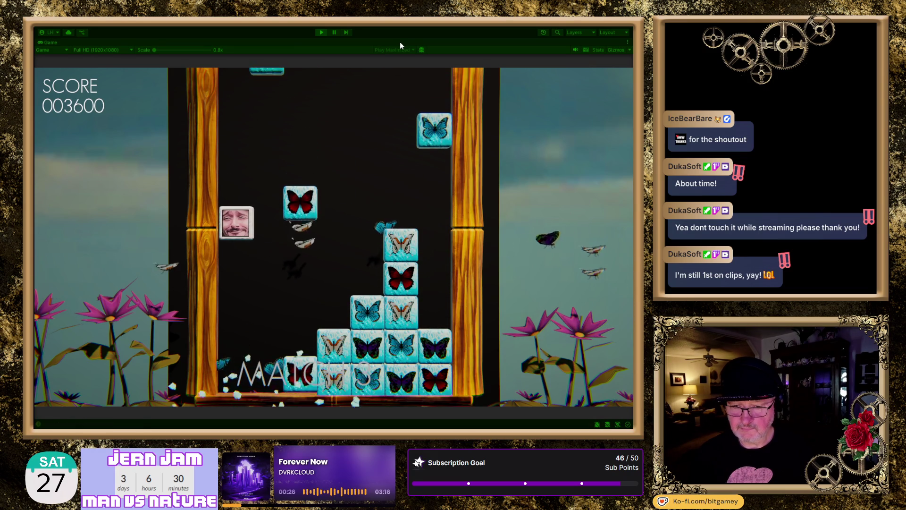
{"action": "key", "text": "Right"}
{"action": "key", "text": "Right"}
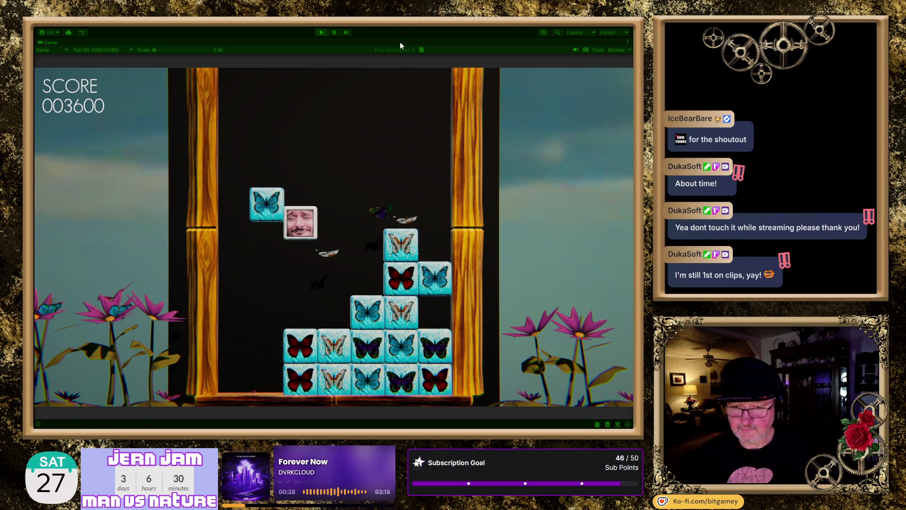
{"action": "key", "text": "Left"}
{"action": "key", "text": "Right"}
{"action": "key", "text": "Right"}
{"action": "key", "text": "Left"}
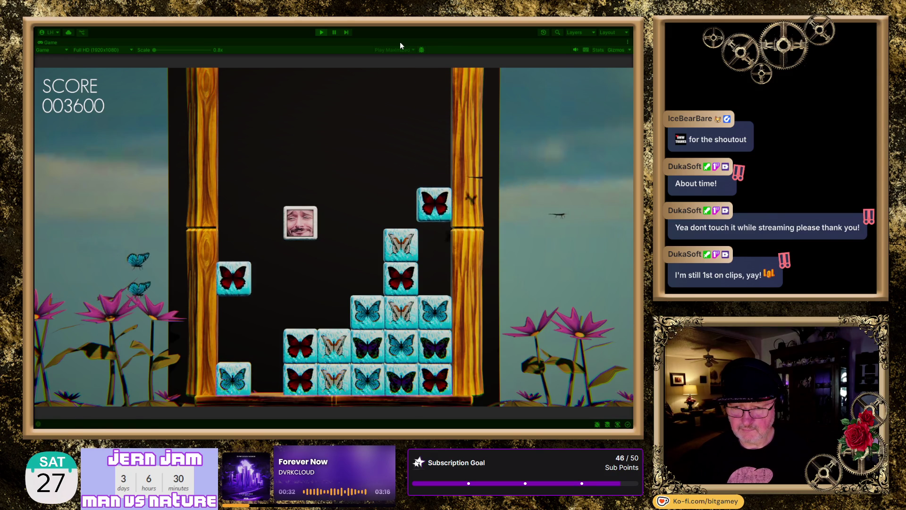
{"action": "key", "text": "Right"}
{"action": "key", "text": "Right"}
{"action": "key", "text": "Right"}
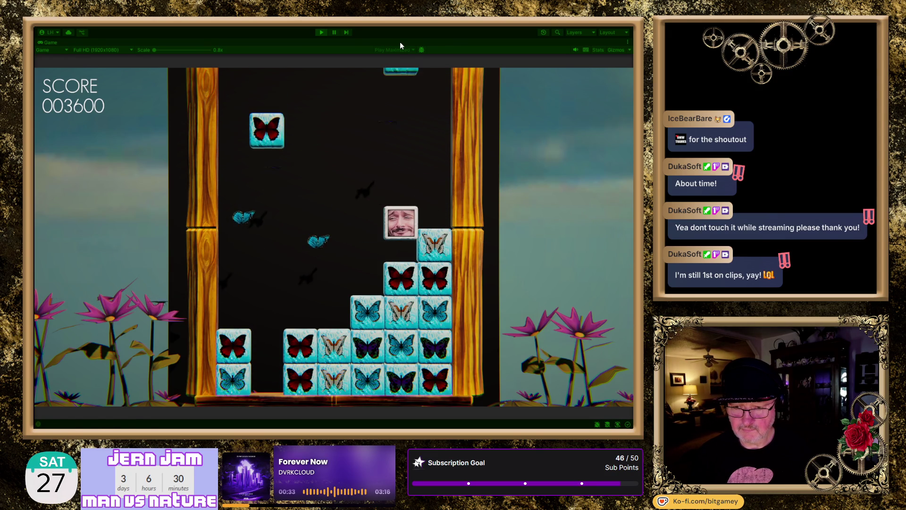
{"action": "key", "text": "Left"}
{"action": "key", "text": "Left"}
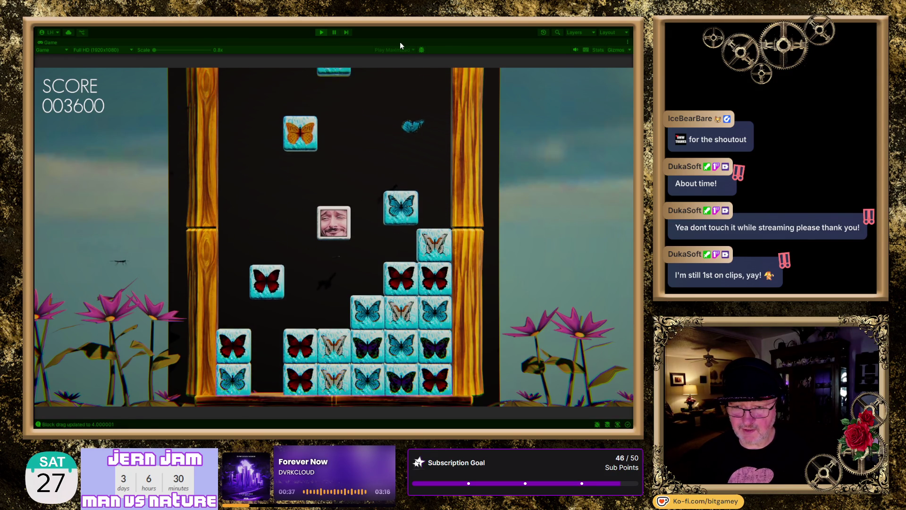
{"action": "key", "text": "Right"}
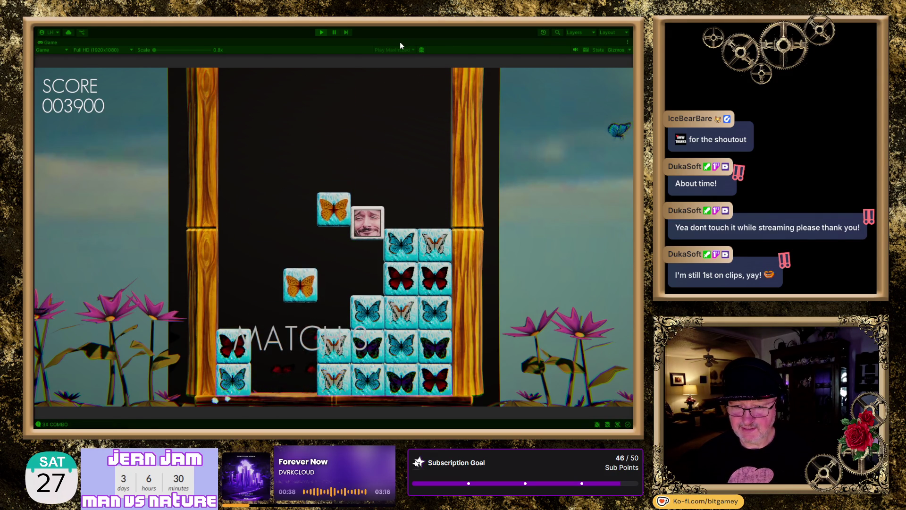
{"action": "key", "text": "Left"}
{"action": "key", "text": "Left"}
{"action": "key", "text": "Right"}
{"action": "key", "text": "Left"}
{"action": "key", "text": "Left"}
{"action": "key", "text": "Right"}
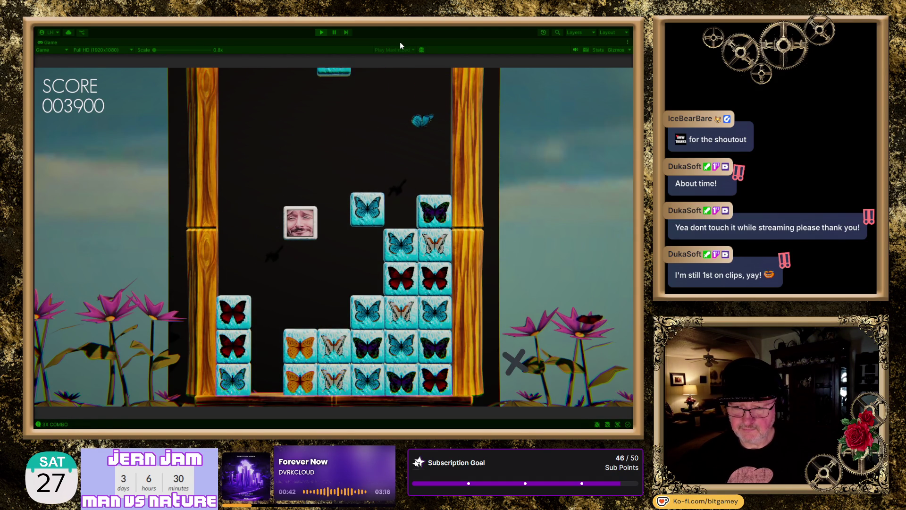
{"action": "key", "text": "Right"}
{"action": "key", "text": "Right"}
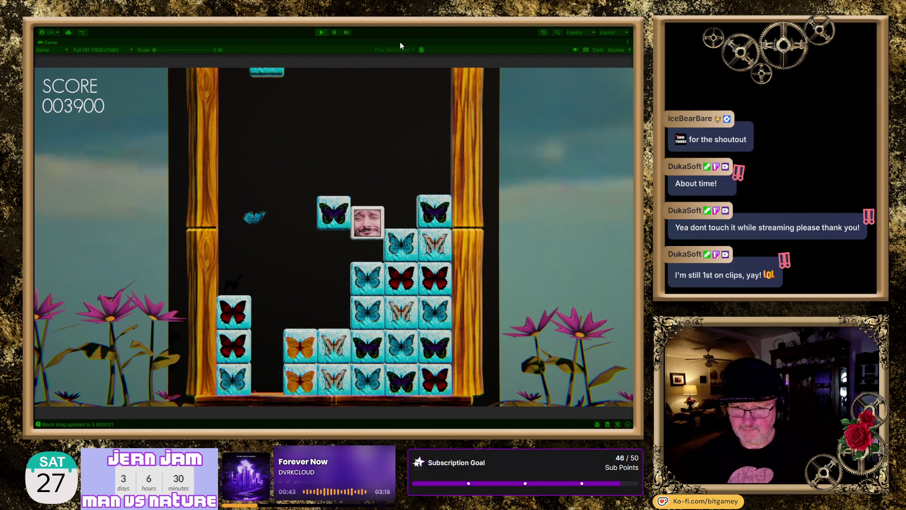
{"action": "key", "text": "Left"}
{"action": "key", "text": "Left"}
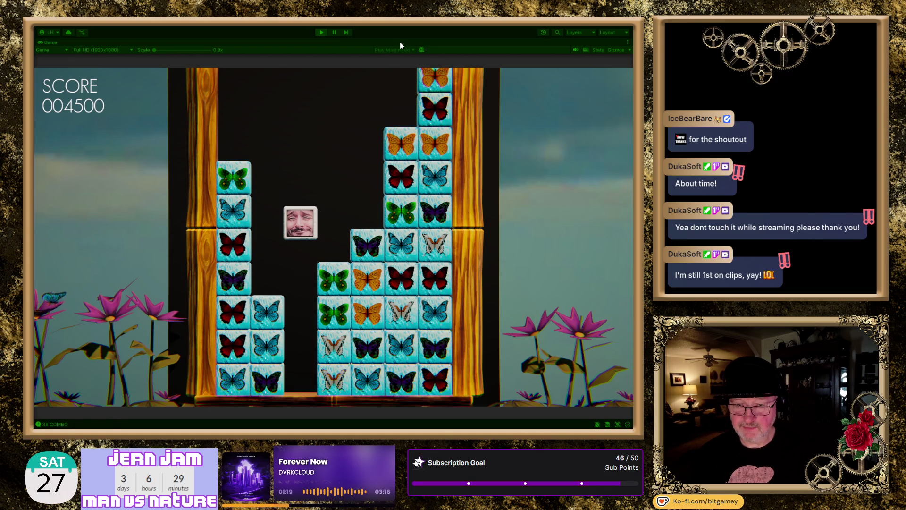
{"action": "key", "text": "Left"}
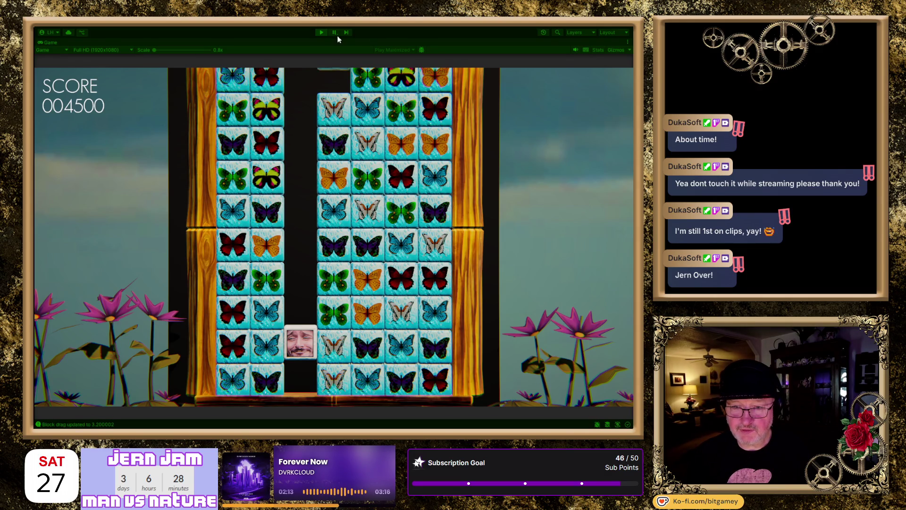
Step: Stop play mode once the board fills and the game ends at 4500 points
{"action": "left_click", "coordinate": [321, 33]}
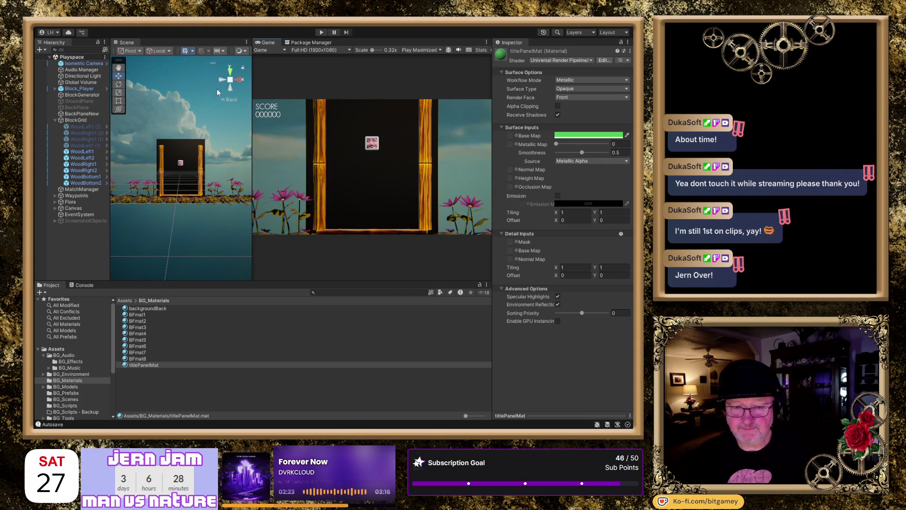
Step: Preview the Aqua, Autumn2 and HDR_profile volume profiles on the Global Volume
{"action": "left_click", "coordinate": [85, 83]}
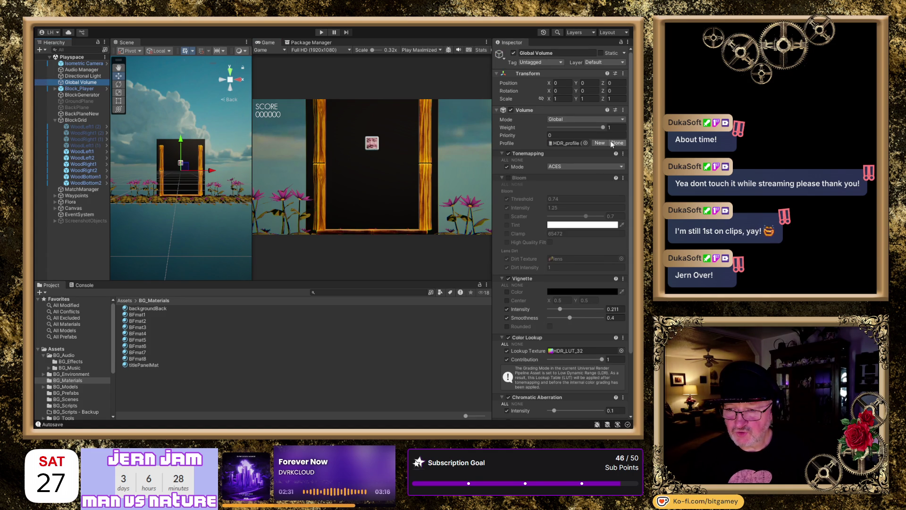
{"action": "left_click", "coordinate": [585, 143]}
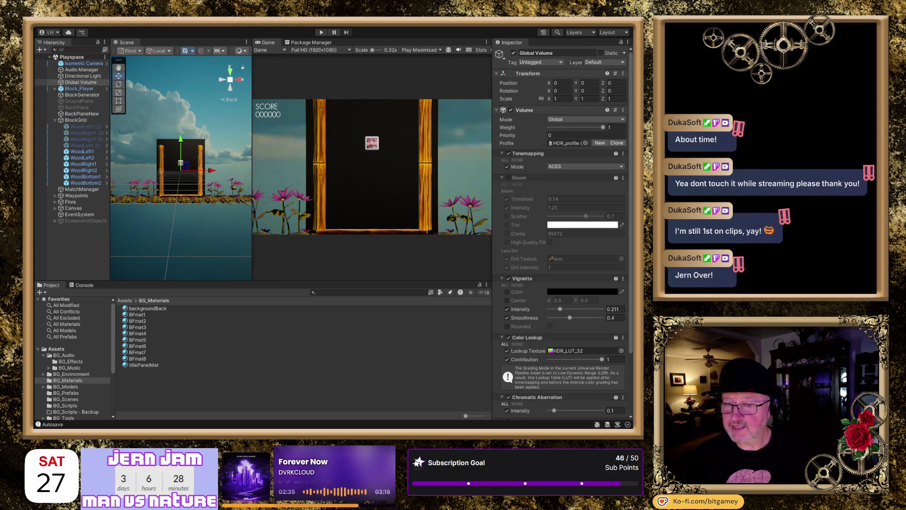
{"action": "key", "text": "Down"}
{"action": "key", "text": "Down"}
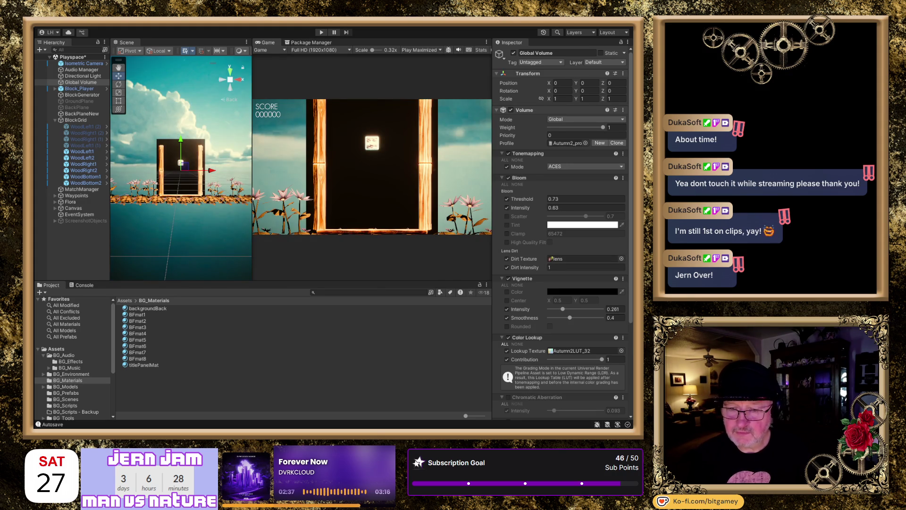
{"action": "key", "text": "Down"}
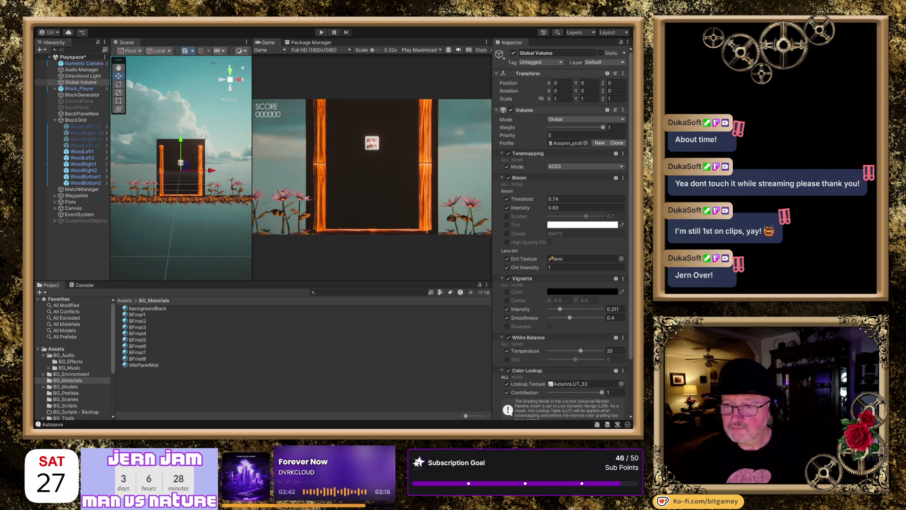
{"action": "key", "text": "Down"}
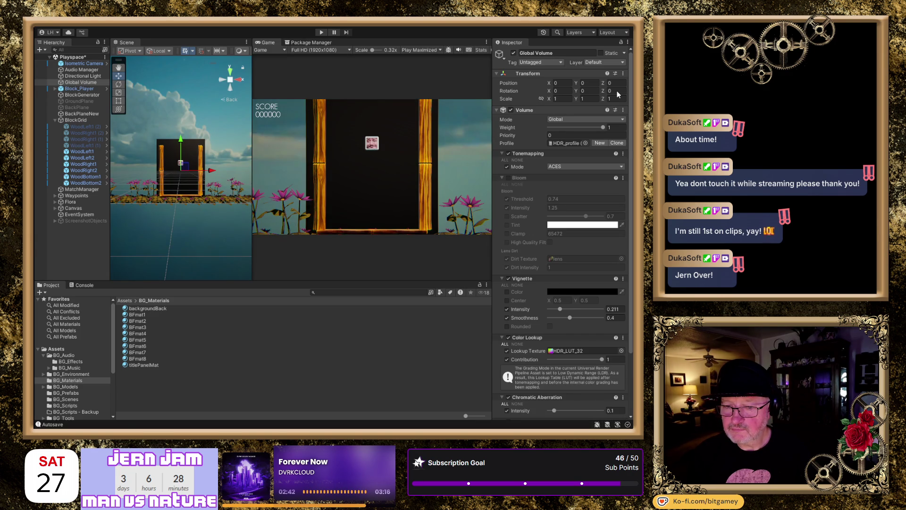
{"action": "key", "text": "Up"}
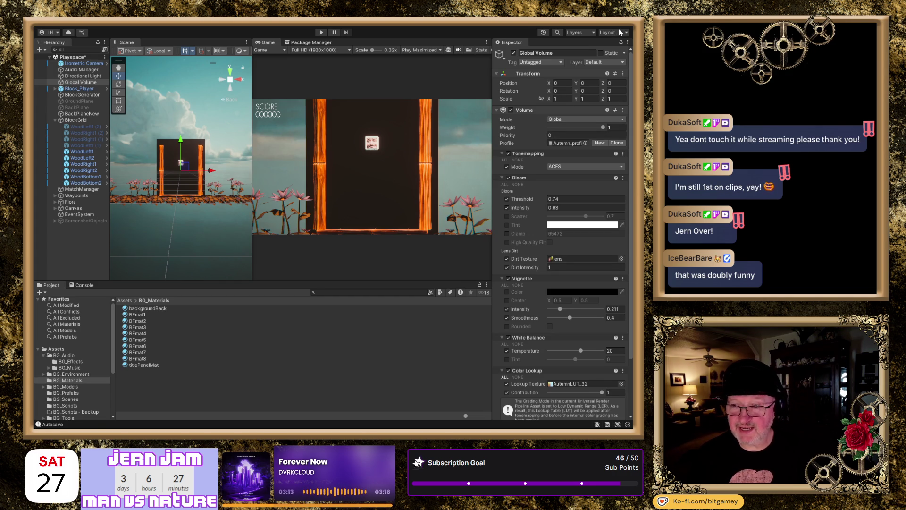
Step: Settle the Global Volume on the warm Coziness profile and start a playtest
{"action": "key", "text": "ctrl+z"}
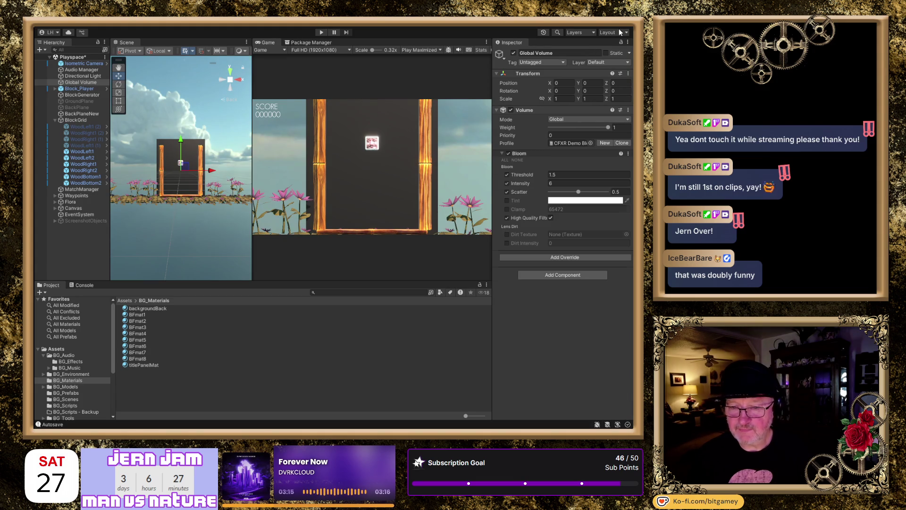
{"action": "key", "text": "ctrl+z"}
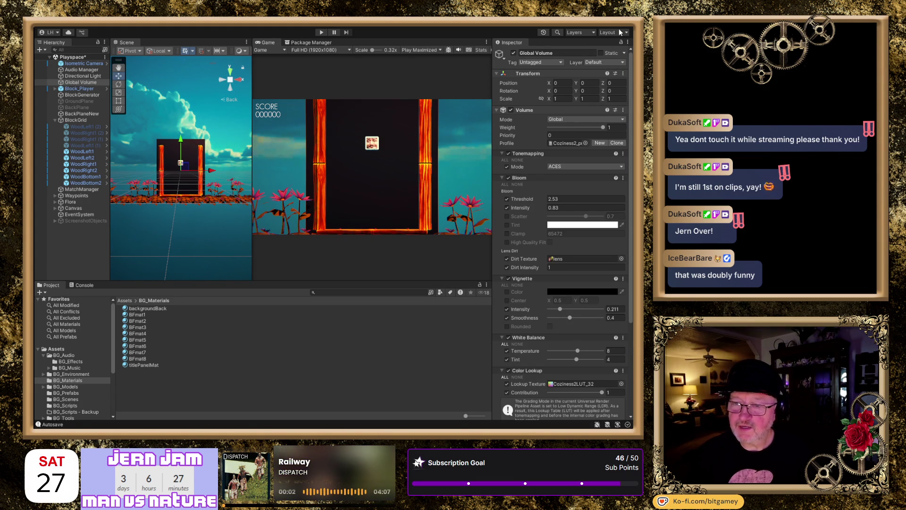
{"action": "left_click", "coordinate": [322, 31]}
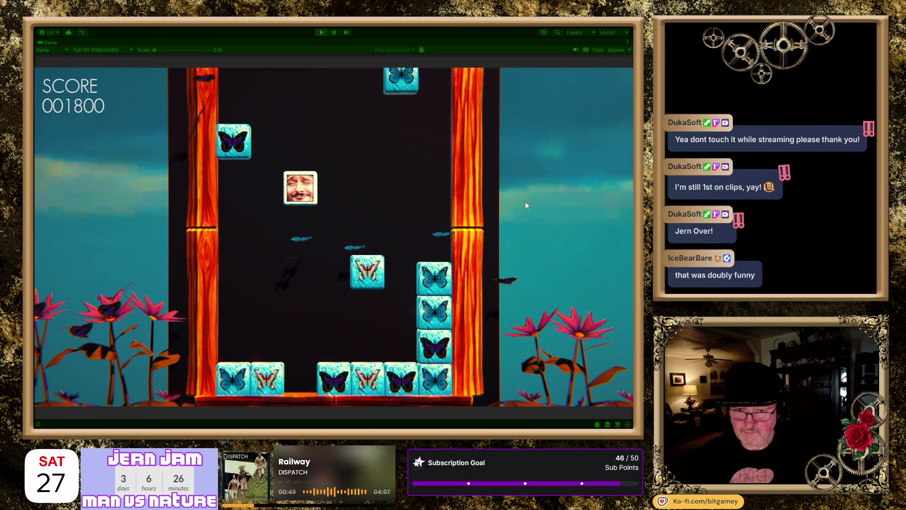
Step: Move the player face block one column right in the Game view
{"action": "key", "text": "Right"}
{"action": "key", "text": "Right"}
{"action": "key", "text": "Right"}
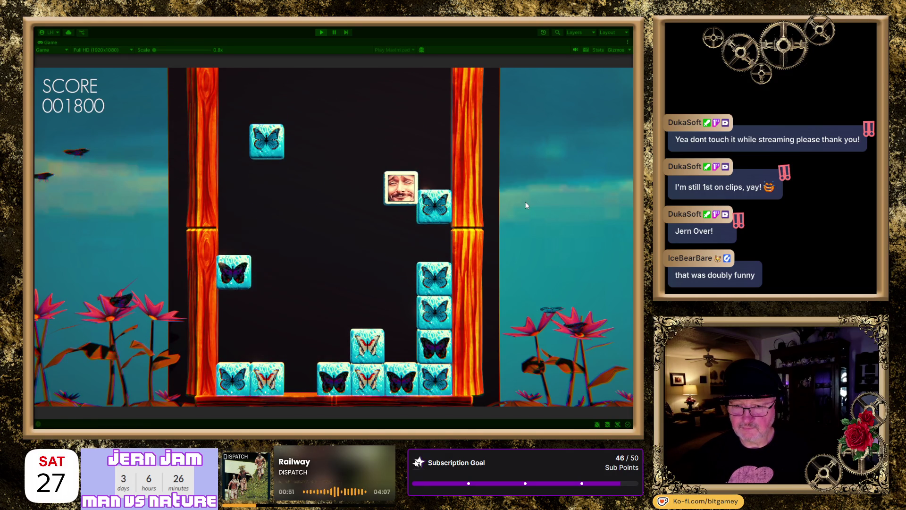
Step: Steer the face block left and right until the game ends at 4800, then stop Play mode
{"action": "key", "text": "Left"}
{"action": "key", "text": "Left"}
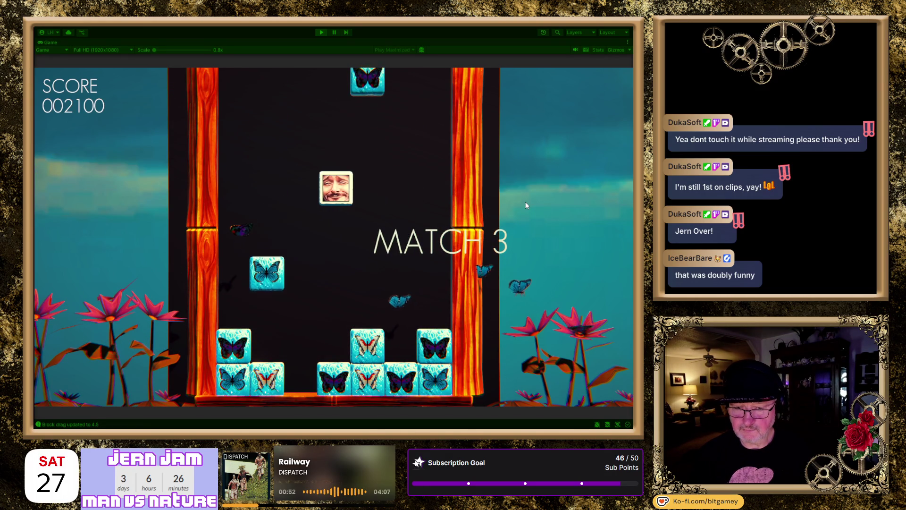
{"action": "key", "text": "Right"}
{"action": "key", "text": "Right"}
{"action": "key", "text": "Right"}
{"action": "key", "text": "Left"}
{"action": "key", "text": "Left"}
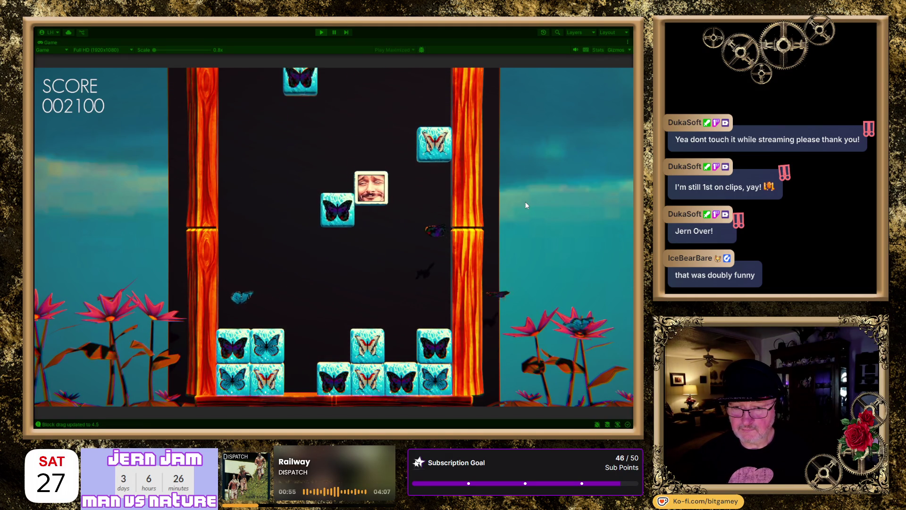
{"action": "key", "text": "Left"}
{"action": "key", "text": "Left"}
{"action": "key", "text": "Left"}
{"action": "key", "text": "Left"}
{"action": "key", "text": "Right"}
{"action": "key", "text": "Right"}
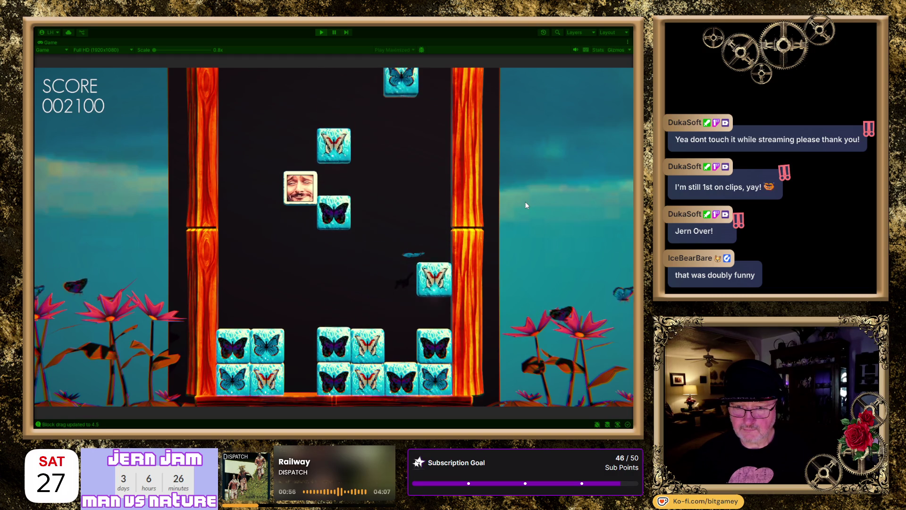
{"action": "key", "text": "Left"}
{"action": "key", "text": "Right"}
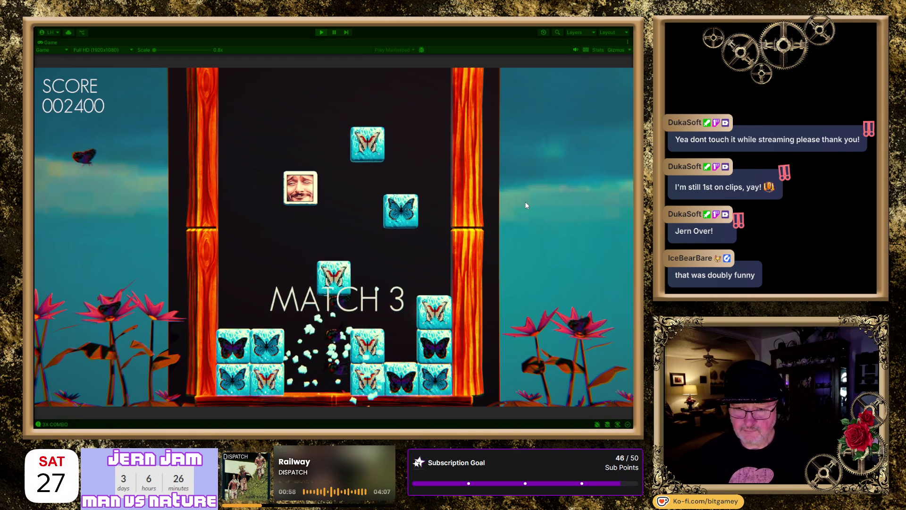
{"action": "key", "text": "Right"}
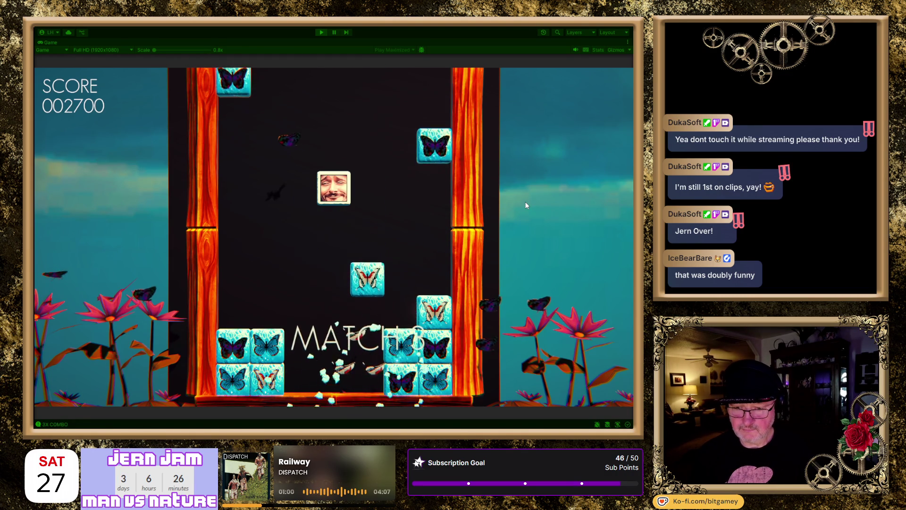
{"action": "key", "text": "Left"}
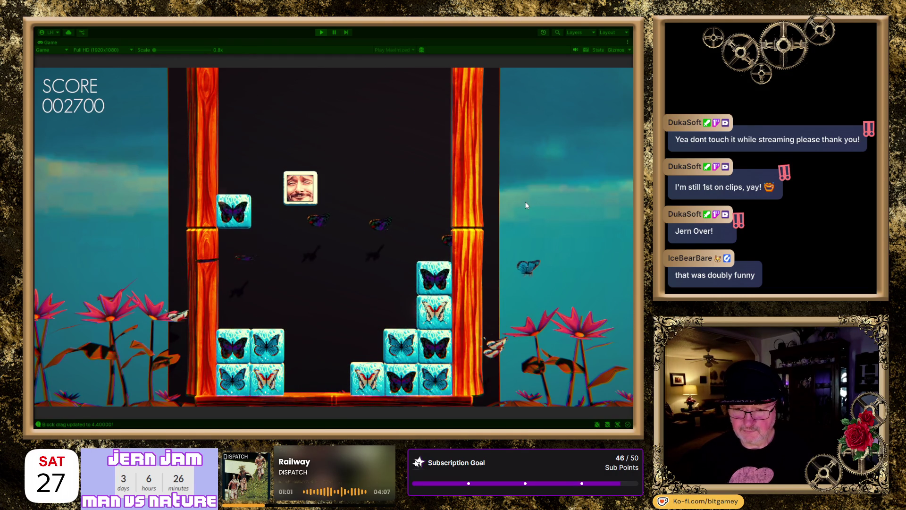
{"action": "key", "text": "Right"}
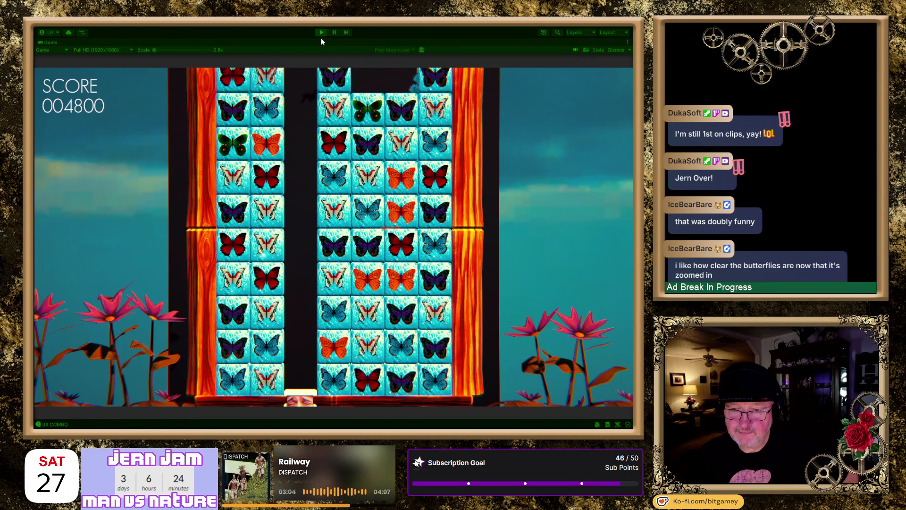
{"action": "left_click", "coordinate": [321, 33]}
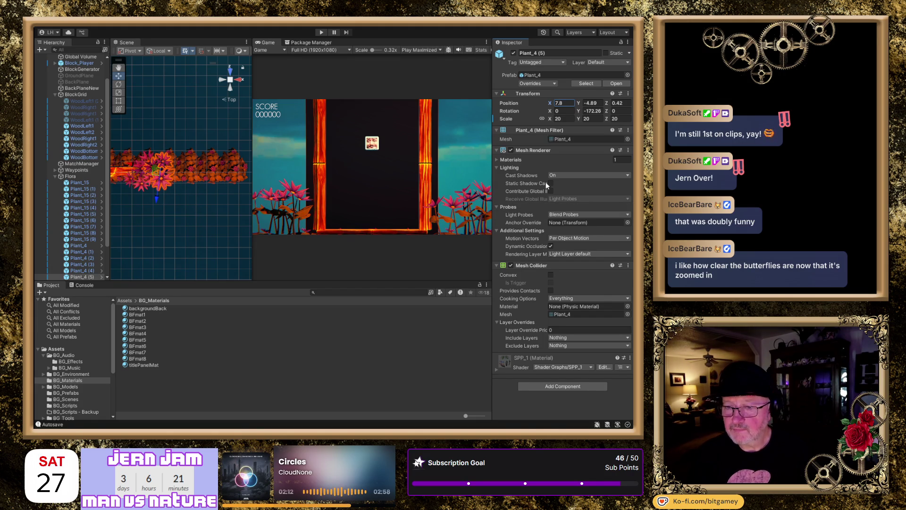
Step: Turn off shadow casting on Plant_4 (5) and Plant_4
{"action": "left_click", "coordinate": [563, 175]}
{"action": "left_click", "coordinate": [565, 183]}
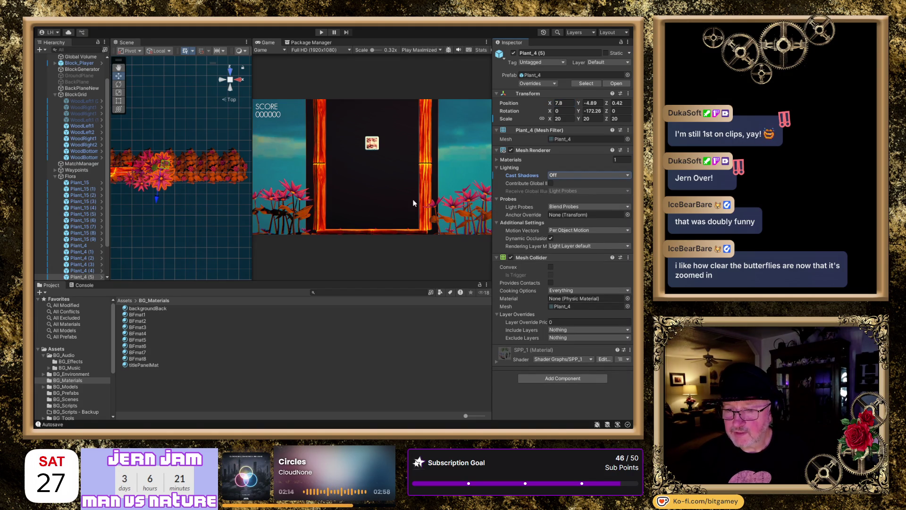
{"action": "mouse_move", "coordinate": [166, 230]}
{"action": "left_mouse_down"}
{"action": "mouse_move", "coordinate": [370, 218]}
{"action": "mouse_move", "coordinate": [358, 208]}
{"action": "mouse_move", "coordinate": [216, 226]}
{"action": "mouse_move", "coordinate": [197, 125]}
{"action": "mouse_move", "coordinate": [188, 127]}
{"action": "left_mouse_up"}
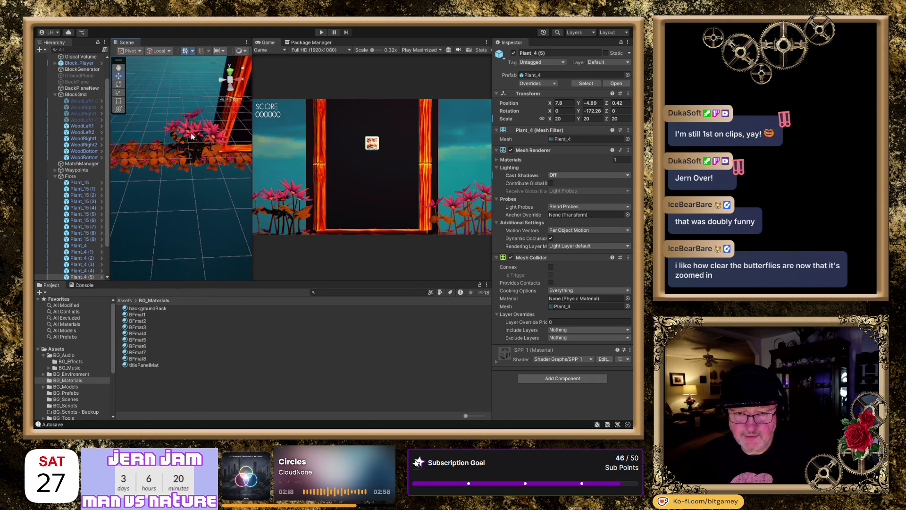
{"action": "left_click", "coordinate": [215, 139]}
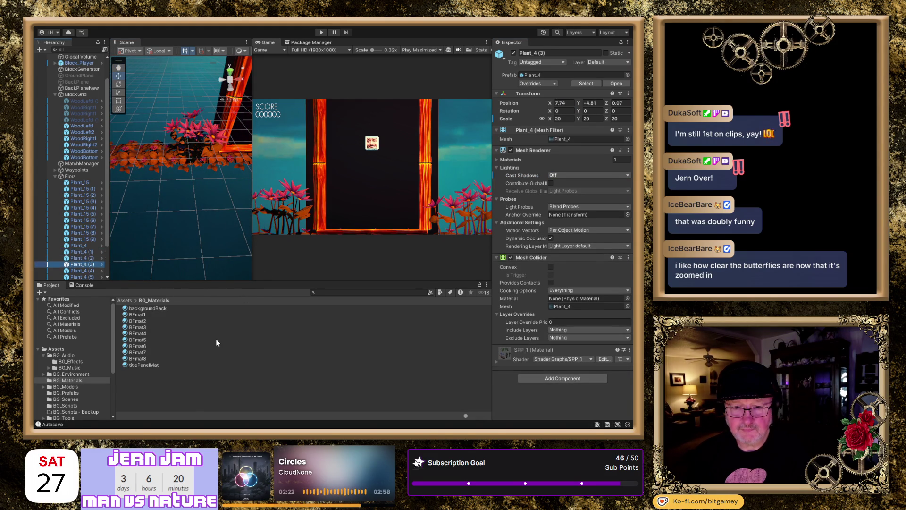
{"action": "key", "text": "Up"}
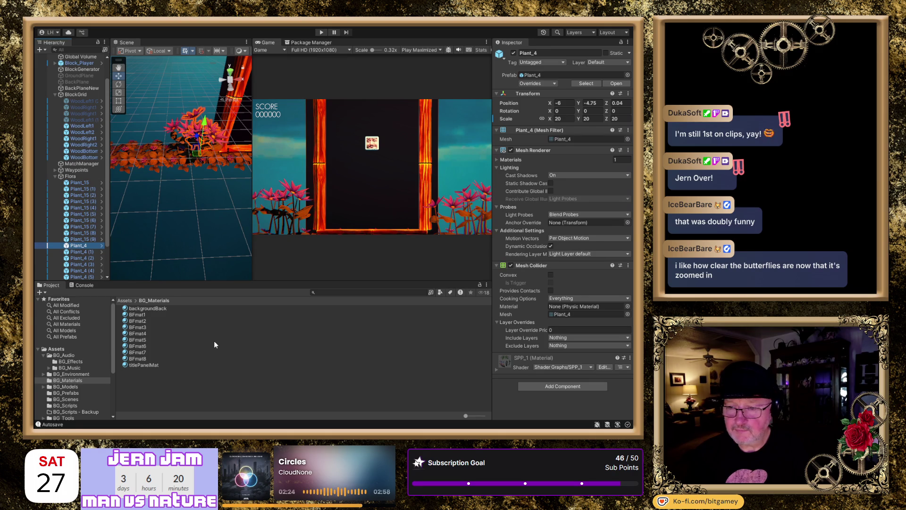
{"action": "left_click", "coordinate": [559, 176]}
{"action": "left_click", "coordinate": [563, 183]}
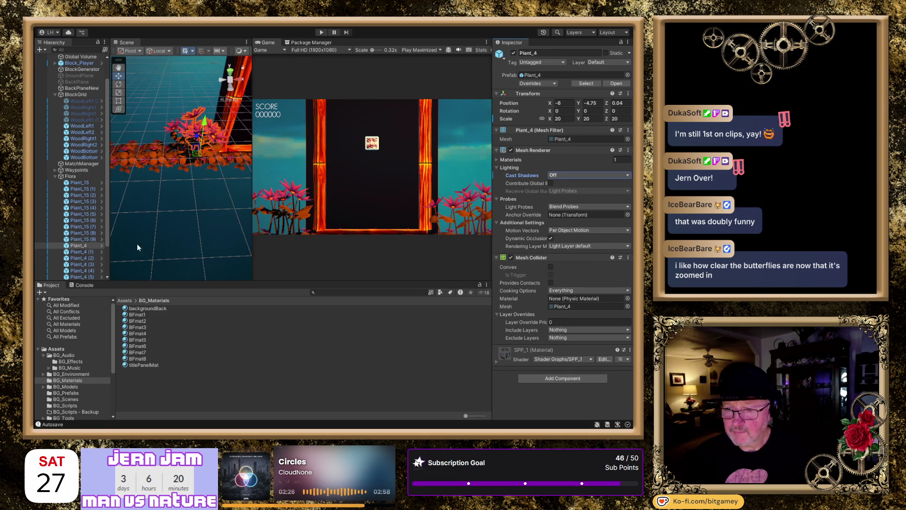
Step: Turn off shadow casting on Plant_4 (1) and Plant_4 (2)
{"action": "left_click", "coordinate": [90, 253]}
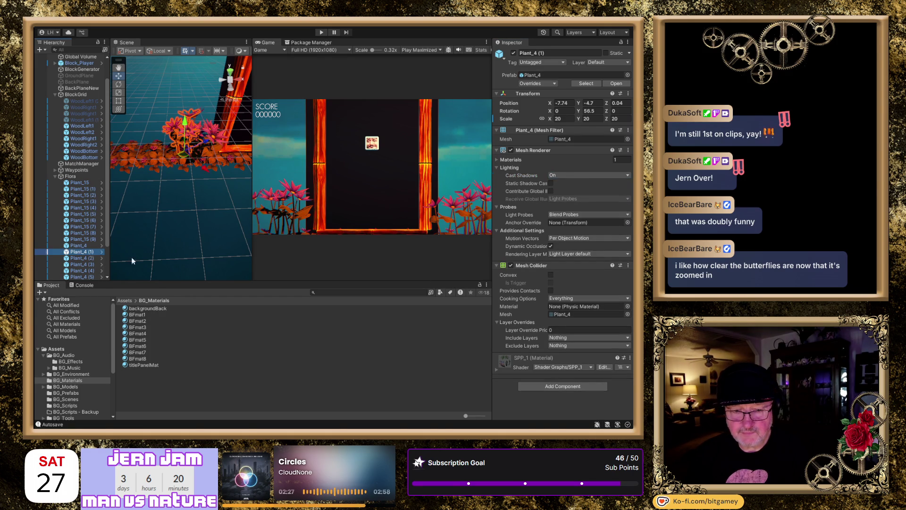
{"action": "left_click", "coordinate": [568, 175]}
{"action": "left_click", "coordinate": [568, 184]}
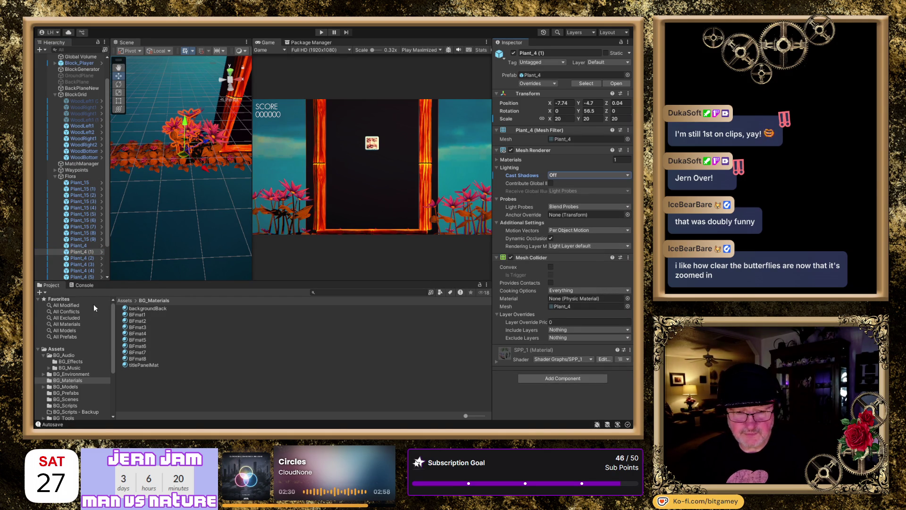
{"action": "left_click", "coordinate": [86, 258]}
{"action": "left_click", "coordinate": [565, 173]}
{"action": "left_click", "coordinate": [562, 183]}
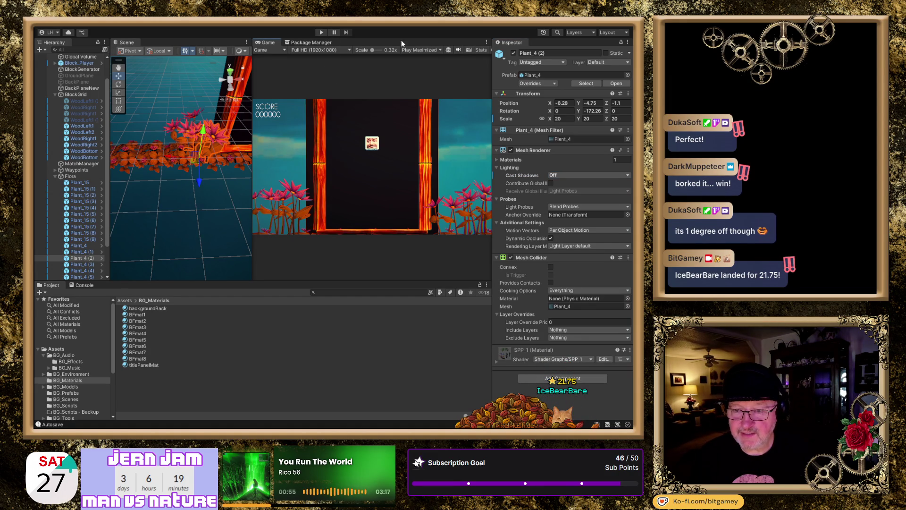
{"action": "left_click", "coordinate": [321, 32]}
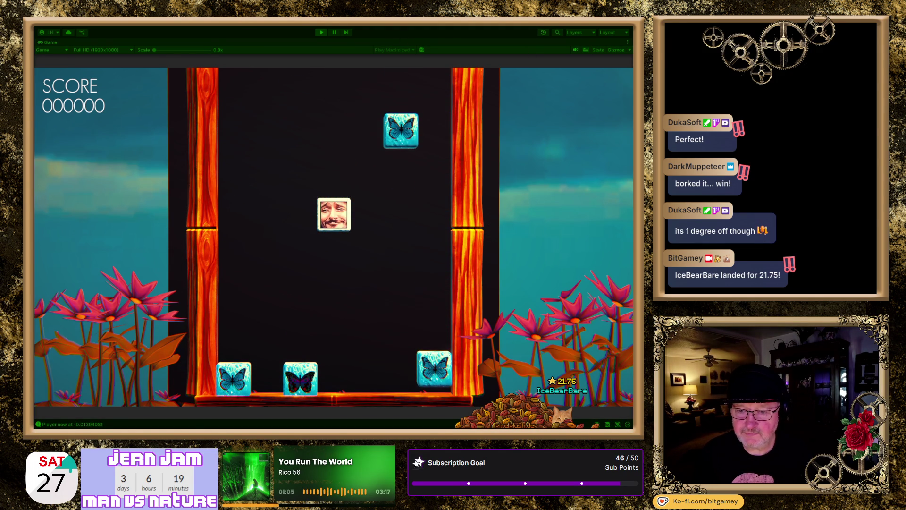
Step: Steer the face block left and right to line up the falling blue butterflies
{"action": "key", "text": "Right"}
{"action": "key", "text": "Right"}
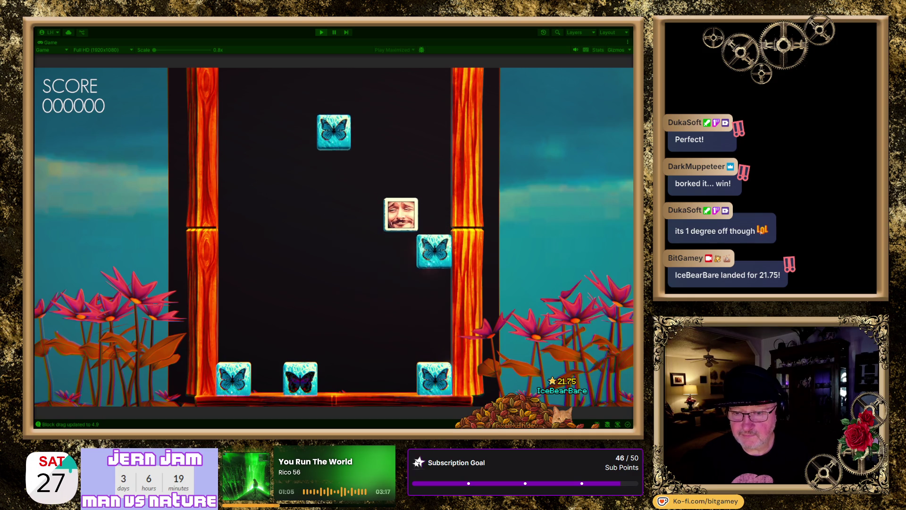
{"action": "key", "text": "Left"}
{"action": "key", "text": "Left"}
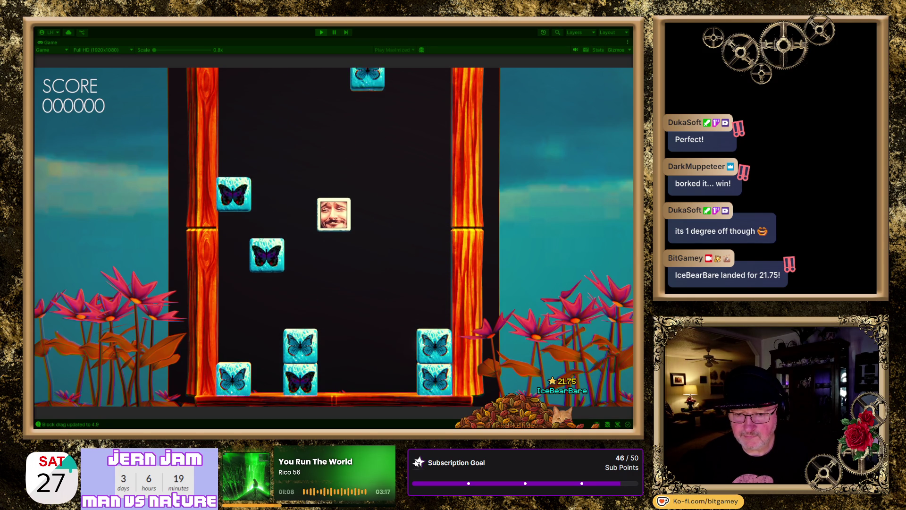
{"action": "key", "text": "Right"}
{"action": "key", "text": "Left"}
{"action": "key", "text": "Left"}
{"action": "key", "text": "Left"}
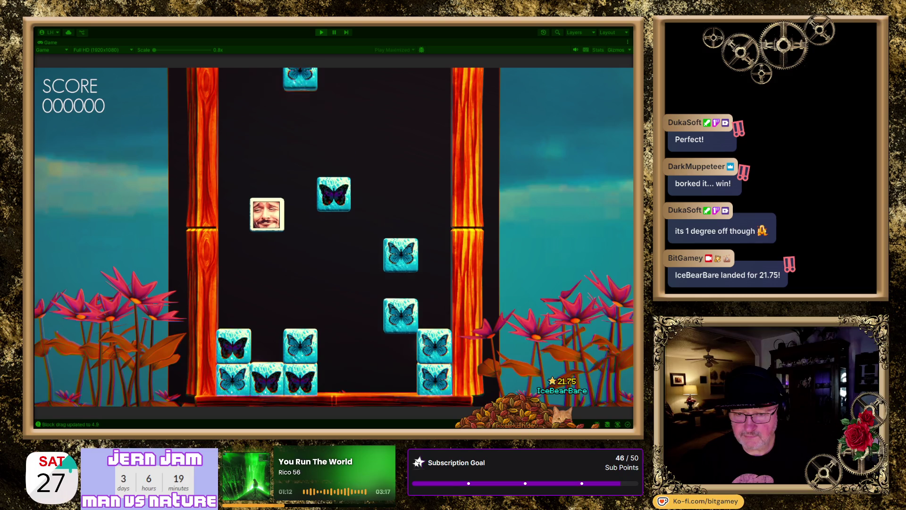
{"action": "key", "text": "Right"}
{"action": "key", "text": "Right"}
{"action": "key", "text": "Right"}
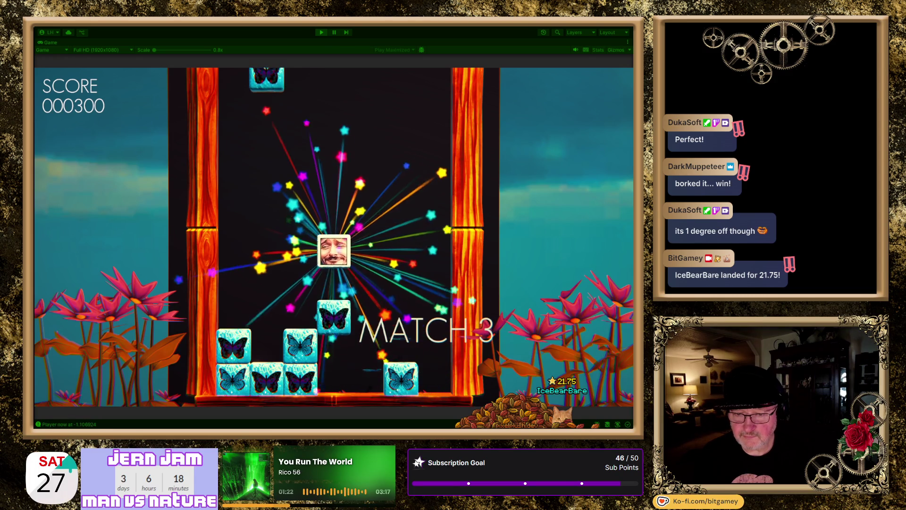
{"action": "key", "text": "Left"}
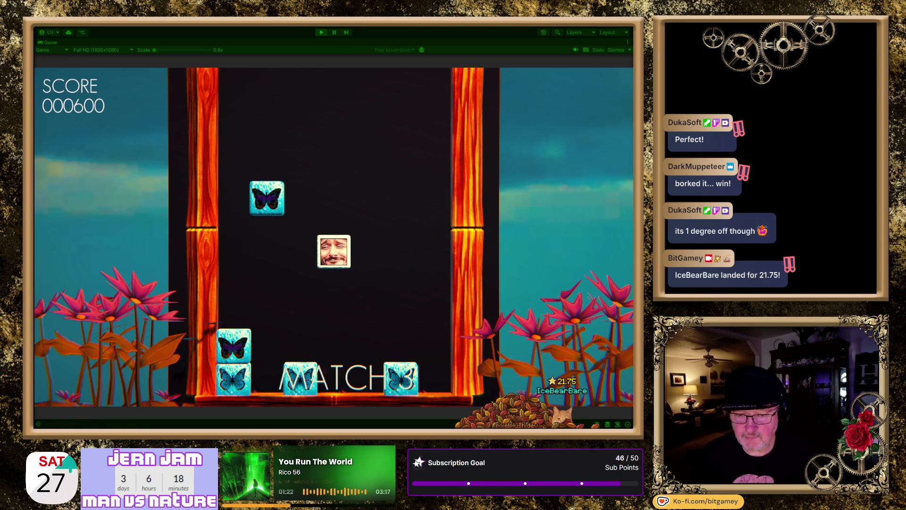
{"action": "key", "text": "Left"}
{"action": "key", "text": "Left"}
{"action": "key", "text": "Right"}
{"action": "key", "text": "Right"}
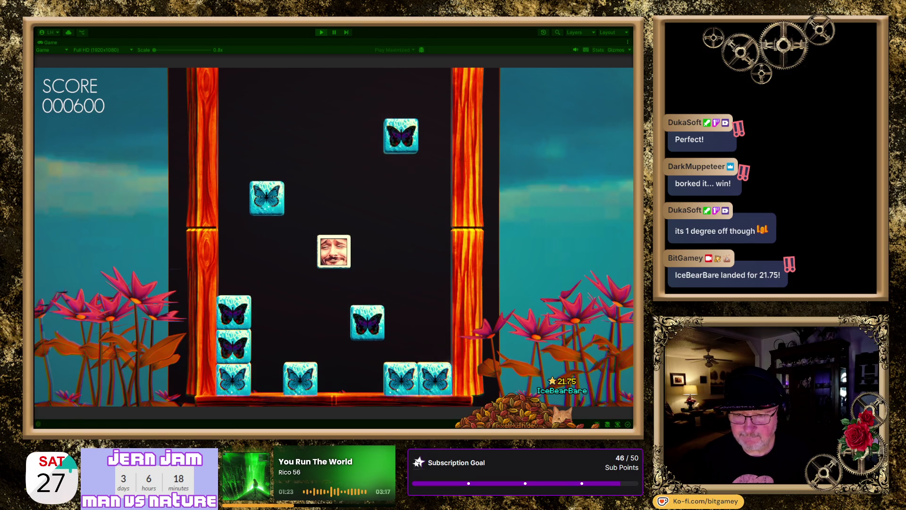
{"action": "key", "text": "Left"}
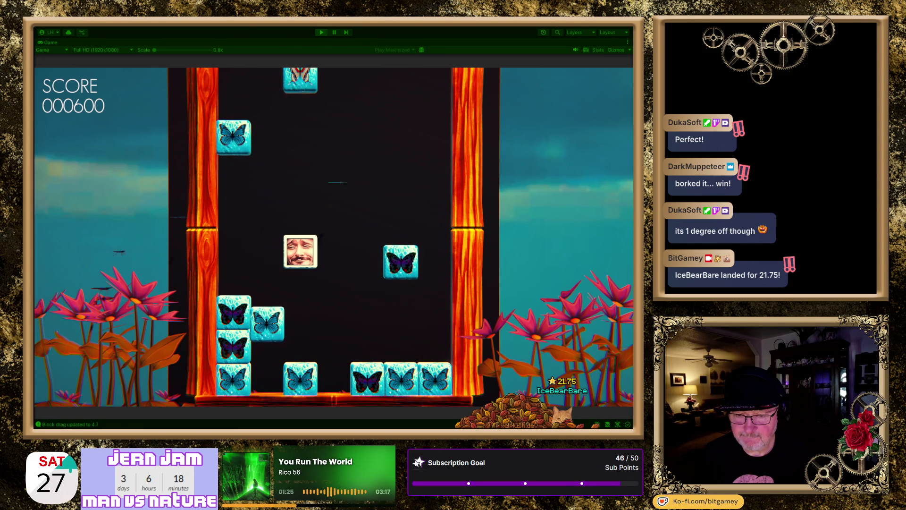
{"action": "key", "text": "Left"}
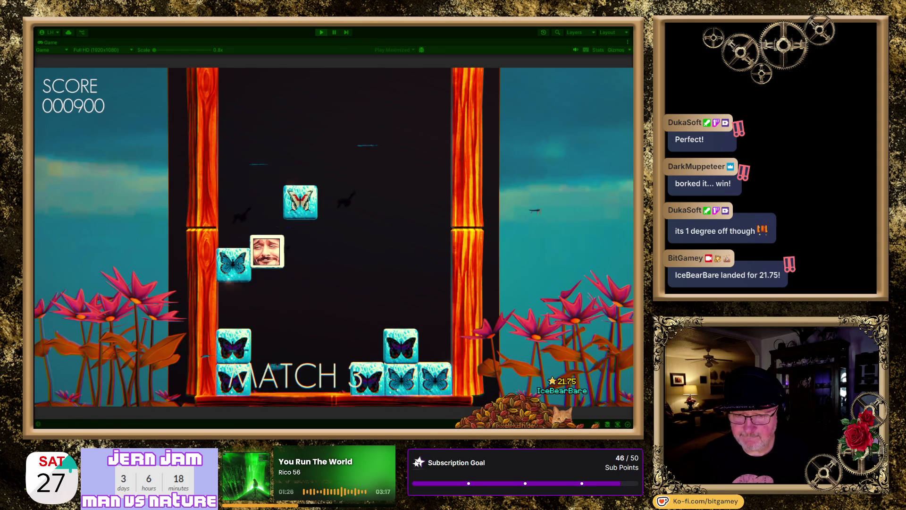
{"action": "key", "text": "Right"}
{"action": "key", "text": "Right"}
{"action": "key", "text": "Right"}
{"action": "key", "text": "Left"}
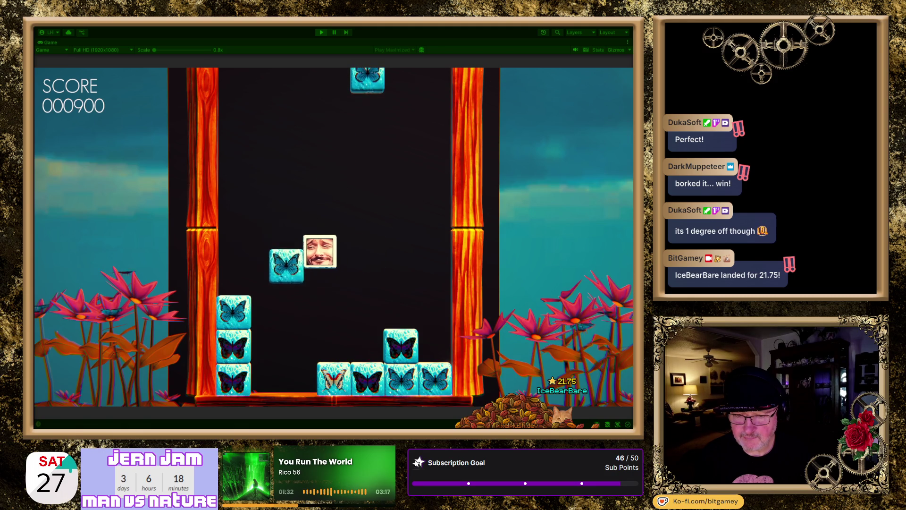
{"action": "key", "text": "Left"}
{"action": "key", "text": "Left"}
{"action": "key", "text": "Right"}
{"action": "key", "text": "Right"}
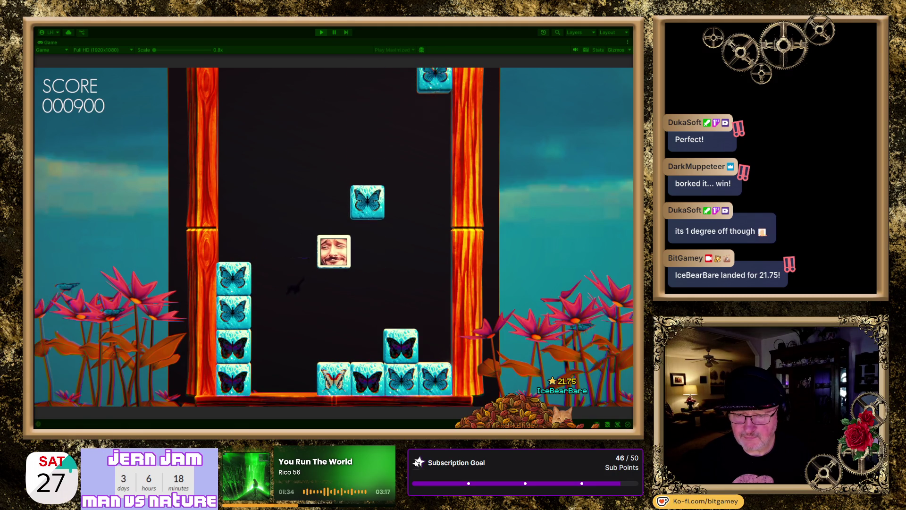
{"action": "key", "text": "Right"}
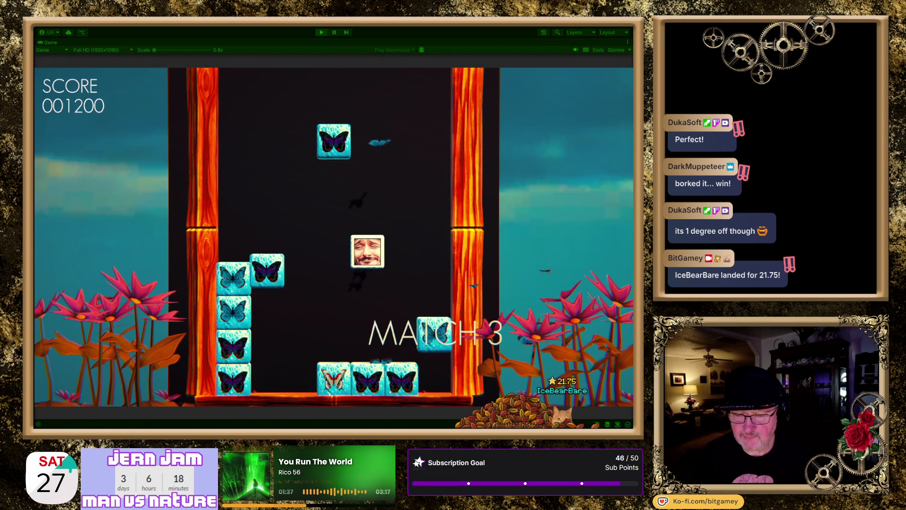
Step: Keep placing the face block beside matching tiles until the score reaches 002100
{"action": "key", "text": "Left"}
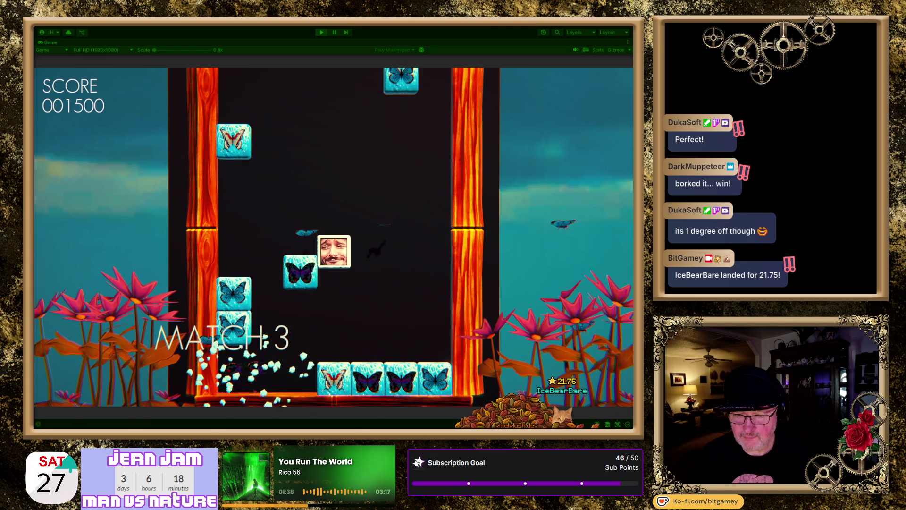
{"action": "key", "text": "Right"}
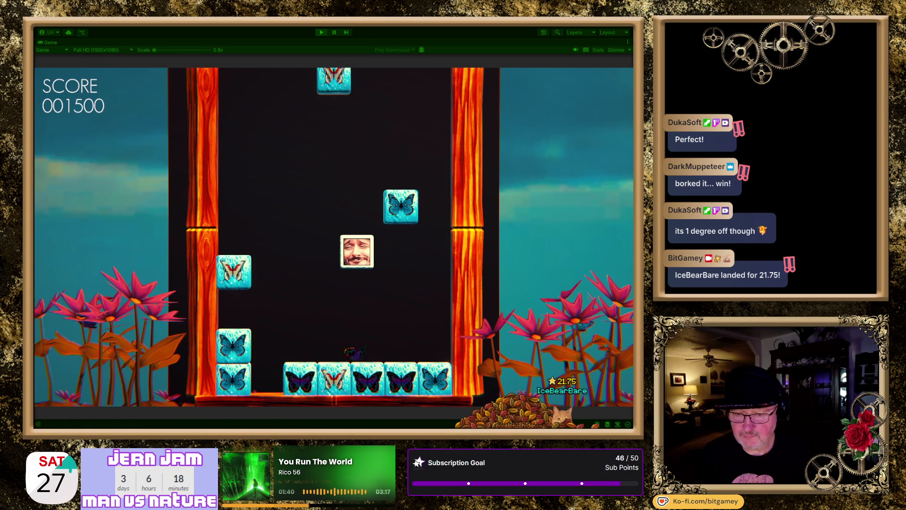
{"action": "key", "text": "Right"}
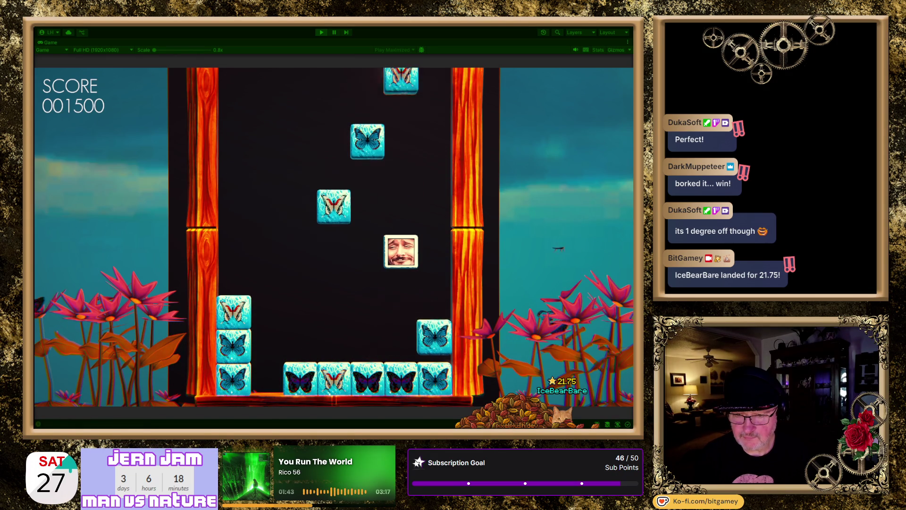
{"action": "key", "text": "Left"}
{"action": "key", "text": "Left"}
{"action": "key", "text": "Left"}
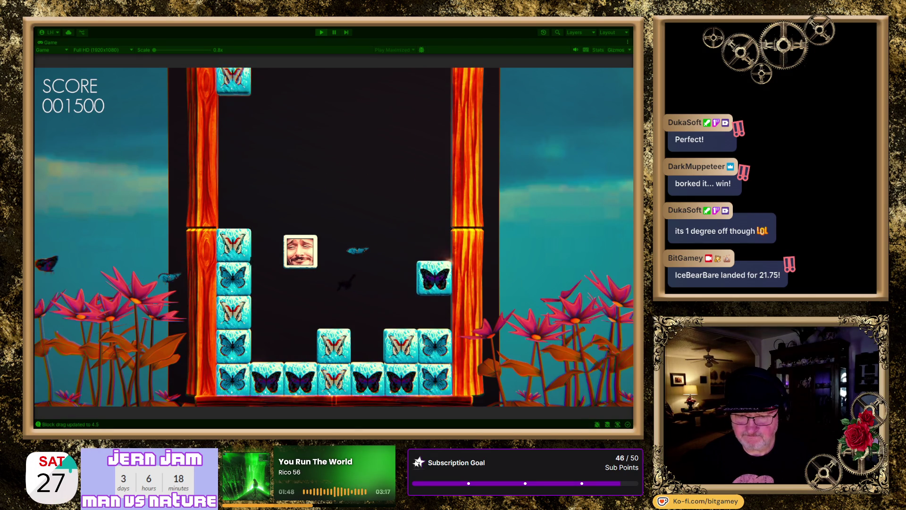
{"action": "key", "text": "Right"}
{"action": "key", "text": "Left"}
{"action": "key", "text": "Left"}
{"action": "key", "text": "Right"}
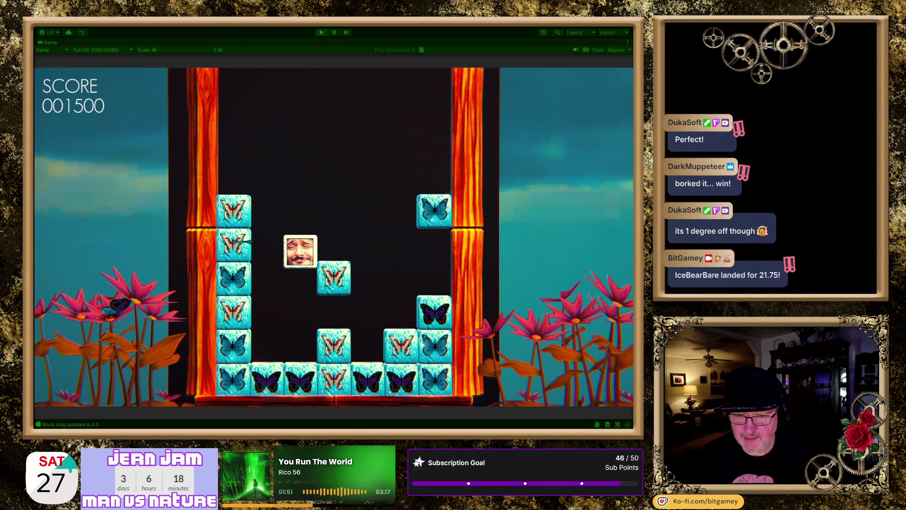
{"action": "key", "text": "Right"}
{"action": "key", "text": "Left"}
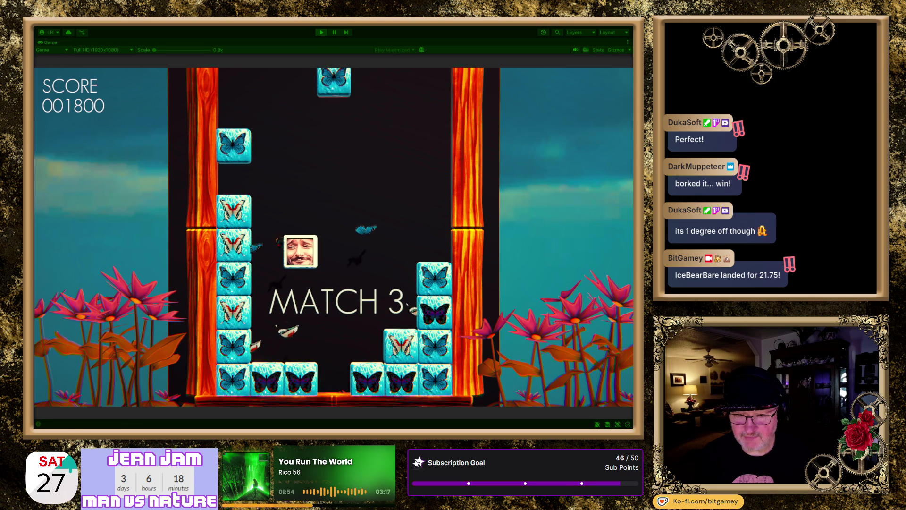
{"action": "key", "text": "Right"}
{"action": "key", "text": "Right"}
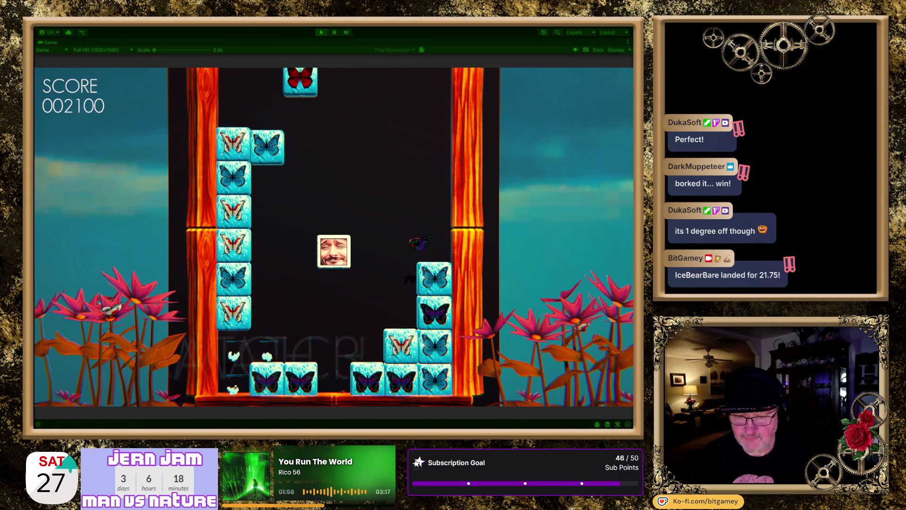
{"action": "key", "text": "Right"}
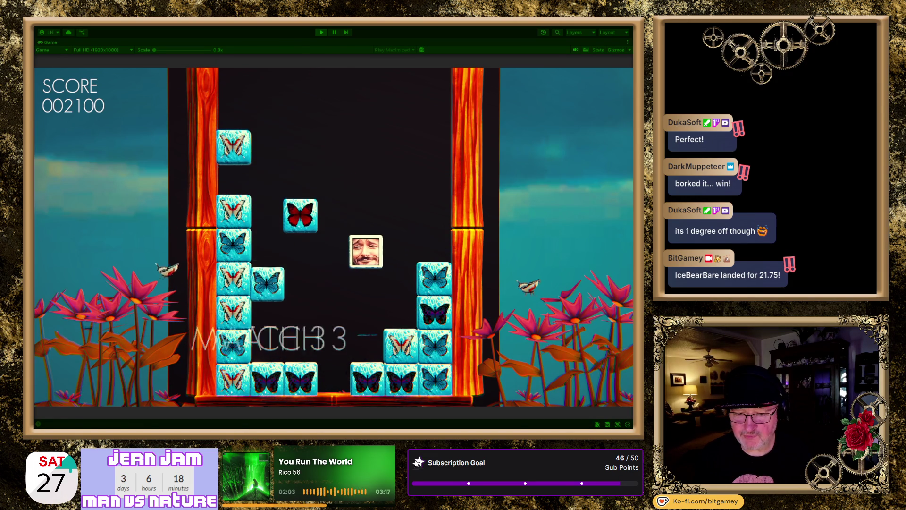
{"action": "key", "text": "Right"}
{"action": "key", "text": "Right"}
{"action": "key", "text": "Left"}
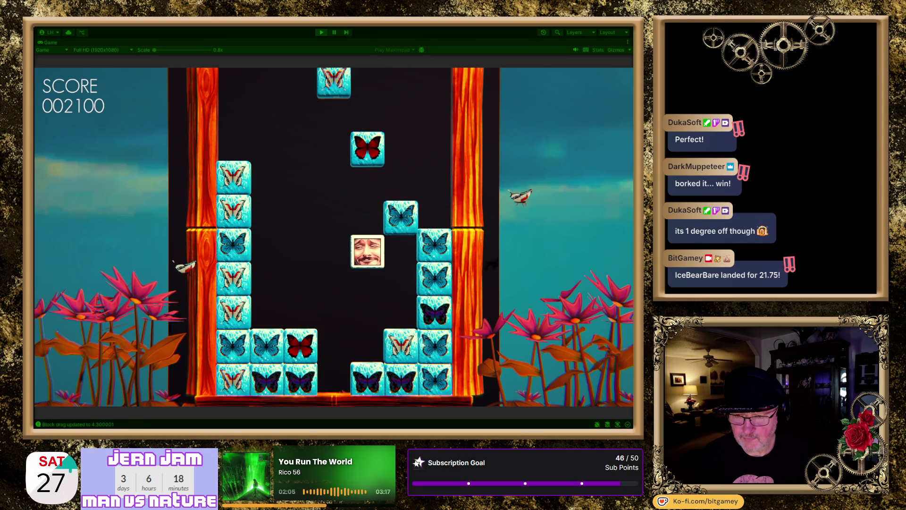
{"action": "key", "text": "Left"}
{"action": "key", "text": "Left"}
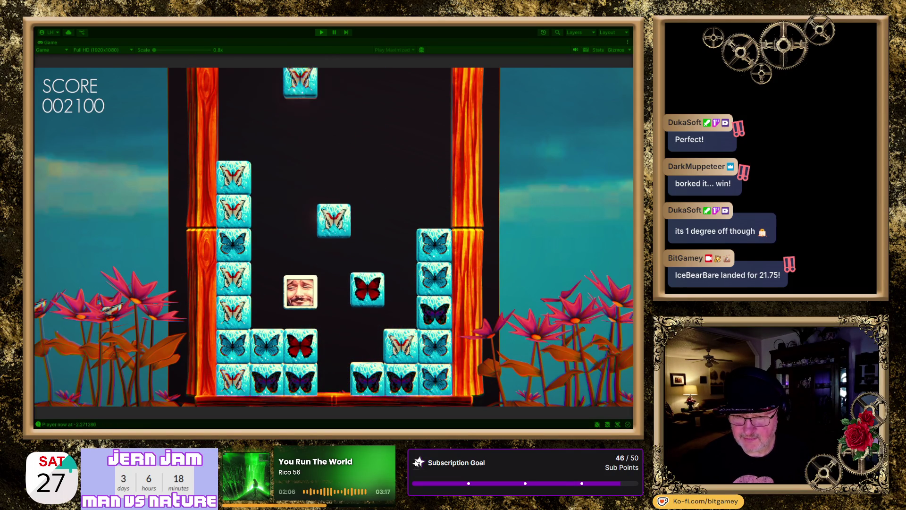
{"action": "key", "text": "Left"}
Step: Steer the face block beside the falling butterflies to make more matches
{"action": "key", "text": "Right"}
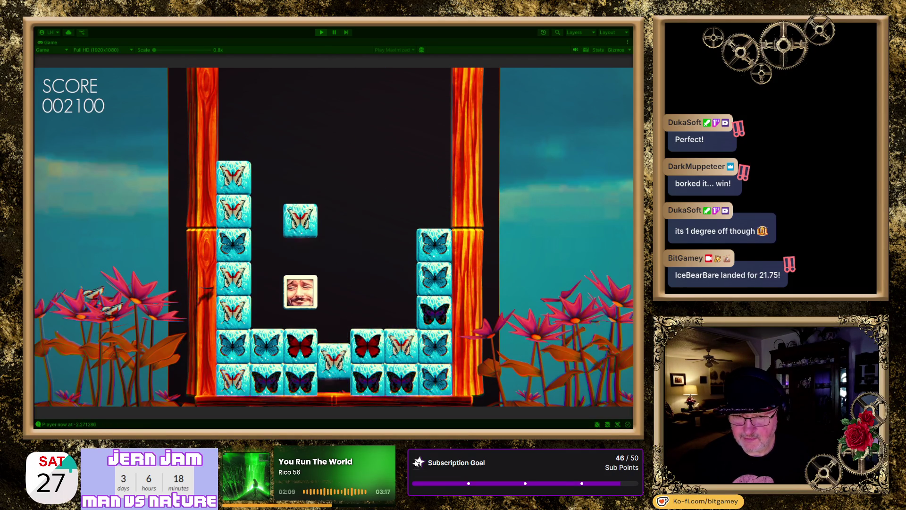
{"action": "key", "text": "Right"}
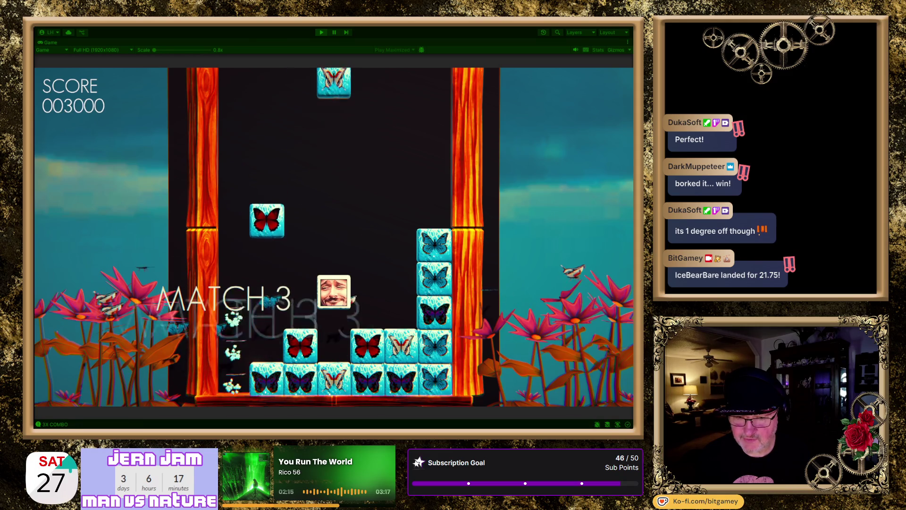
{"action": "key", "text": "Left"}
{"action": "key", "text": "Left"}
{"action": "key", "text": "Left"}
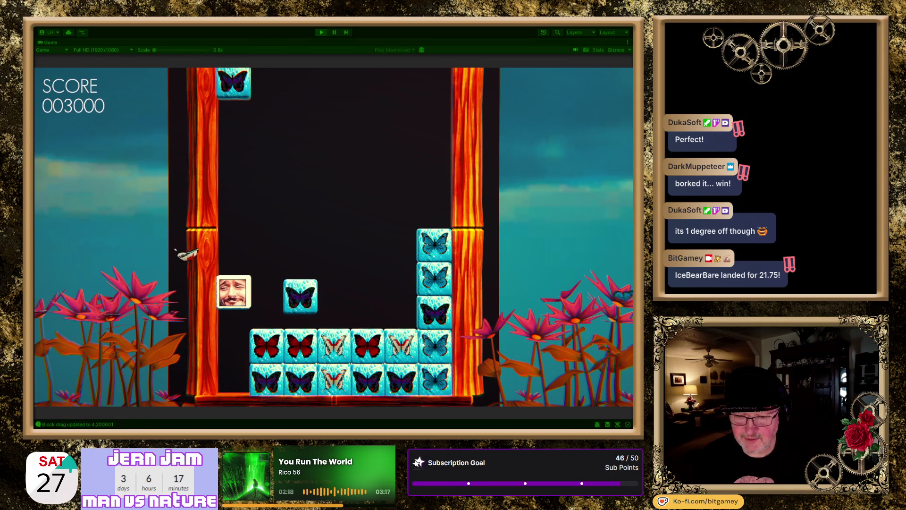
{"action": "key", "text": "Right"}
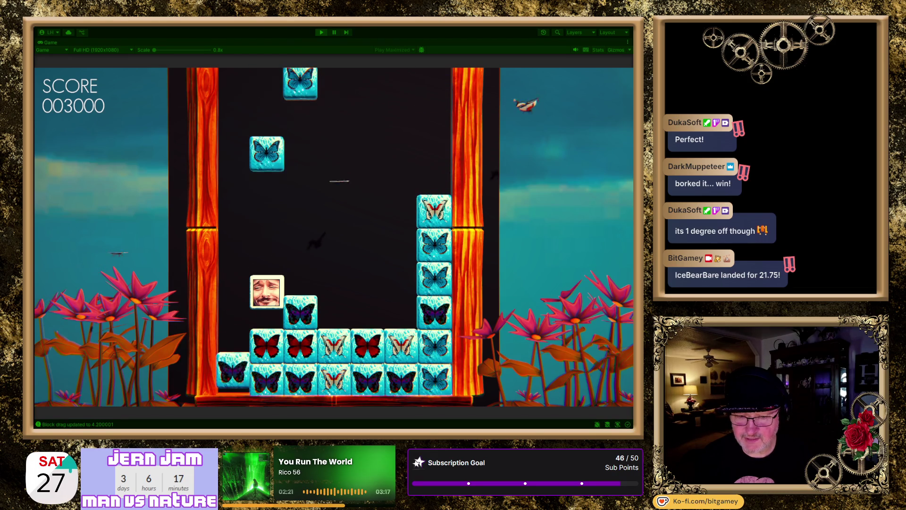
{"action": "key", "text": "Left"}
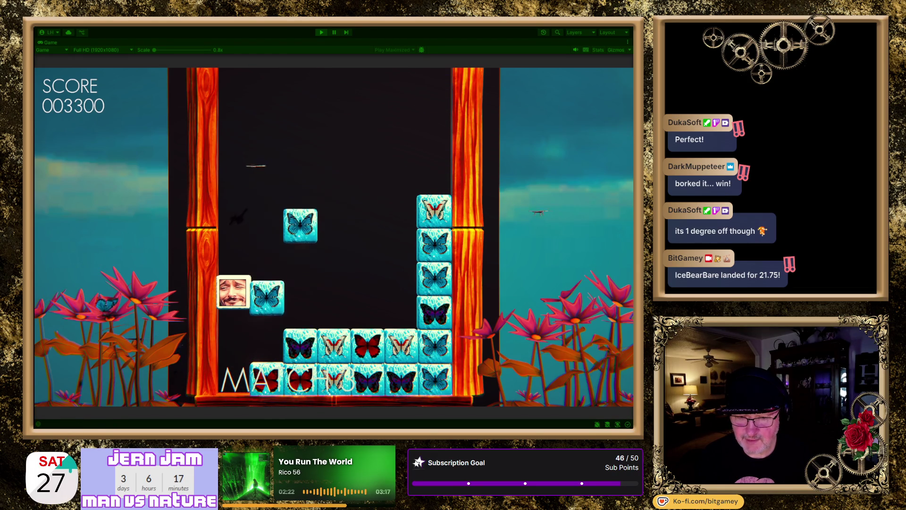
{"action": "key", "text": "Right"}
{"action": "key", "text": "Left"}
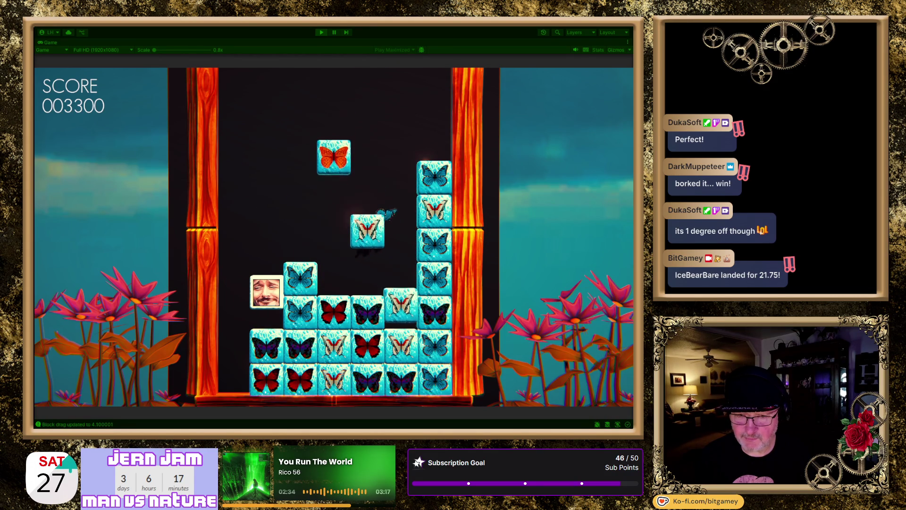
{"action": "key", "text": "Left"}
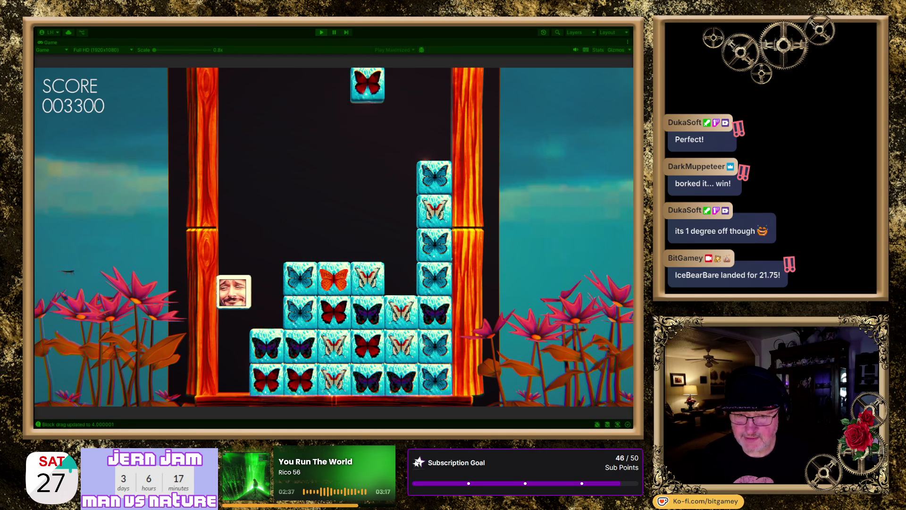
{"action": "key", "text": "Right"}
{"action": "key", "text": "Left"}
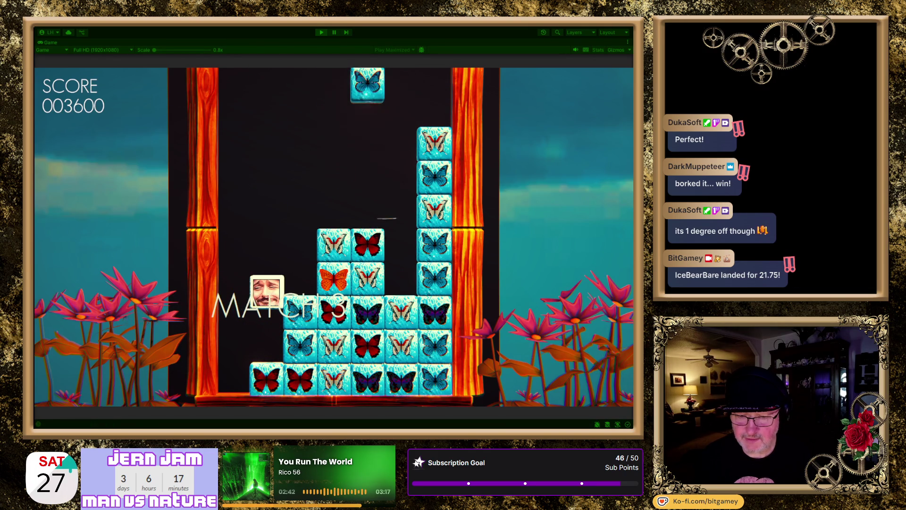
Step: Keep matching butterflies until the score reaches 004200, then stop the playtest
{"action": "key", "text": "Left"}
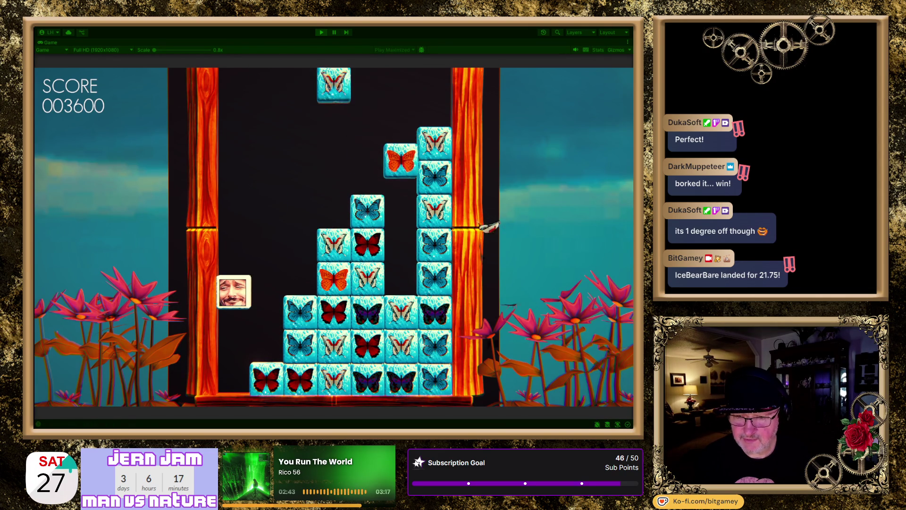
{"action": "key", "text": "Right"}
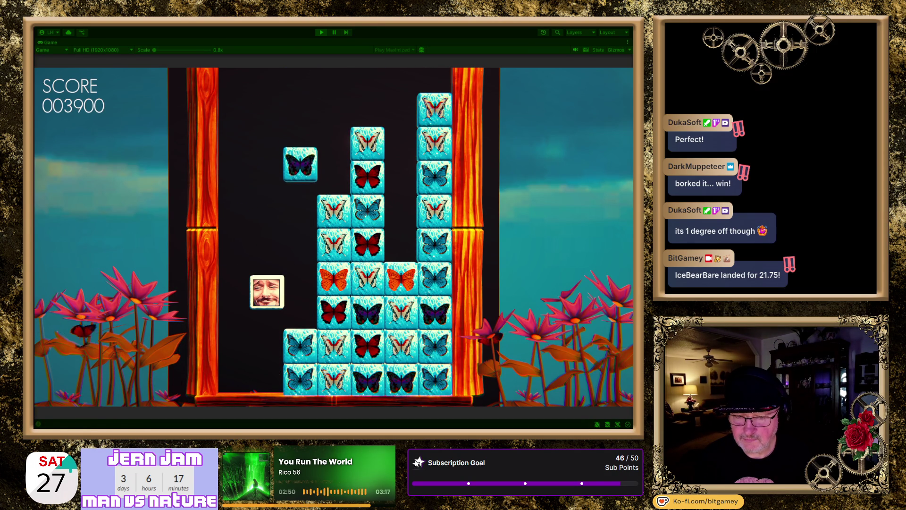
{"action": "key", "text": "Right"}
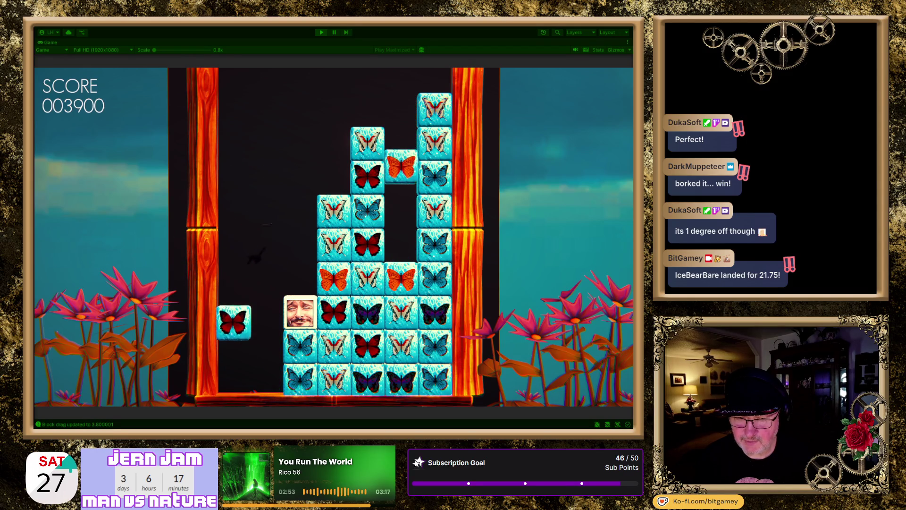
{"action": "key", "text": "Left"}
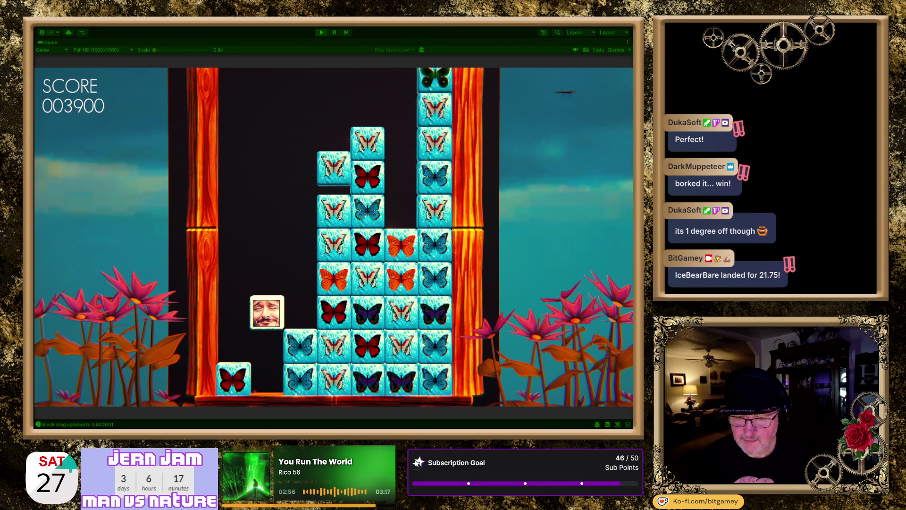
{"action": "key", "text": "Left"}
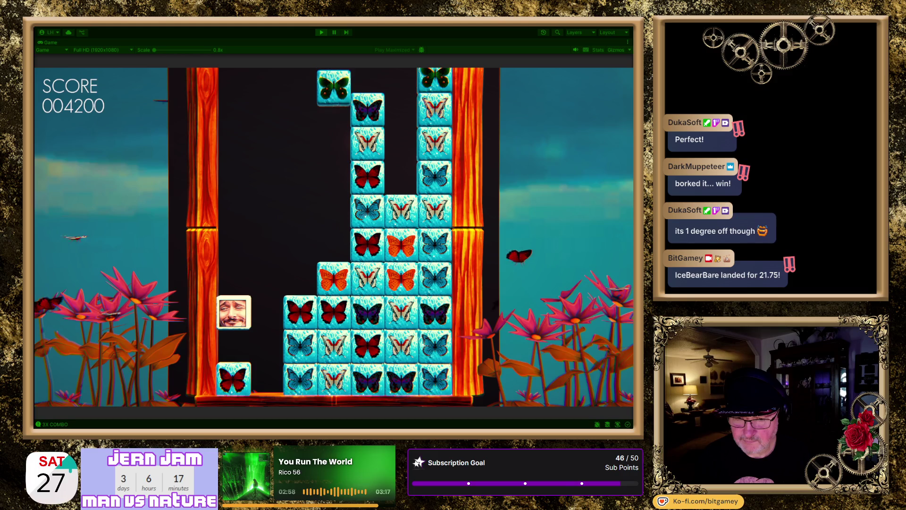
{"action": "key", "text": "Right"}
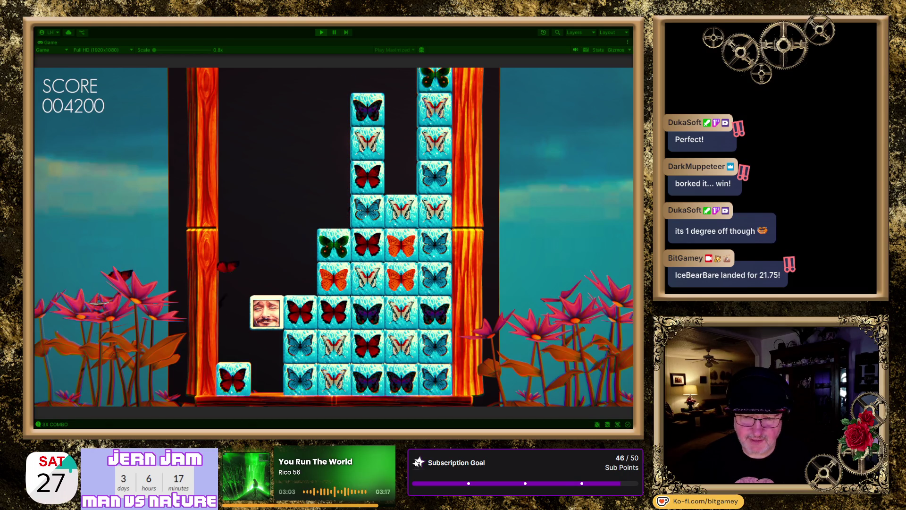
{"action": "key", "text": "Left"}
{"action": "key", "text": "Right"}
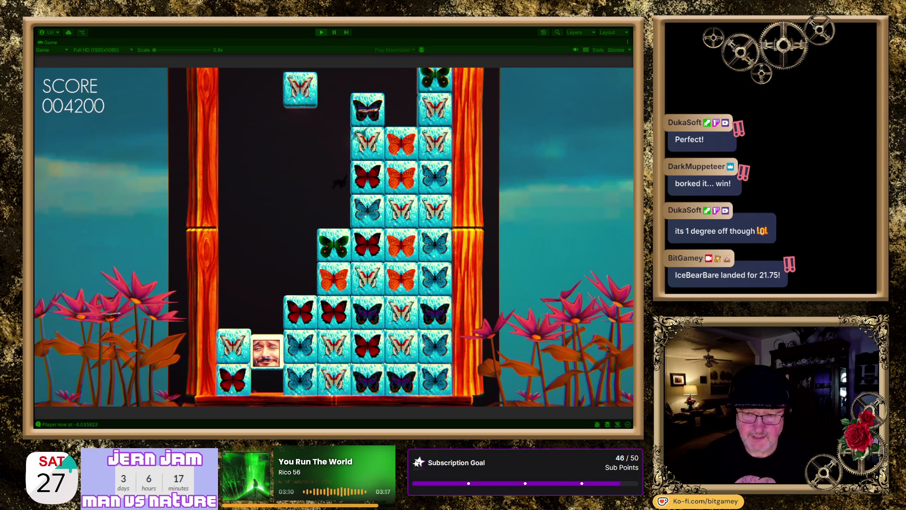
{"action": "left_click", "coordinate": [321, 33]}
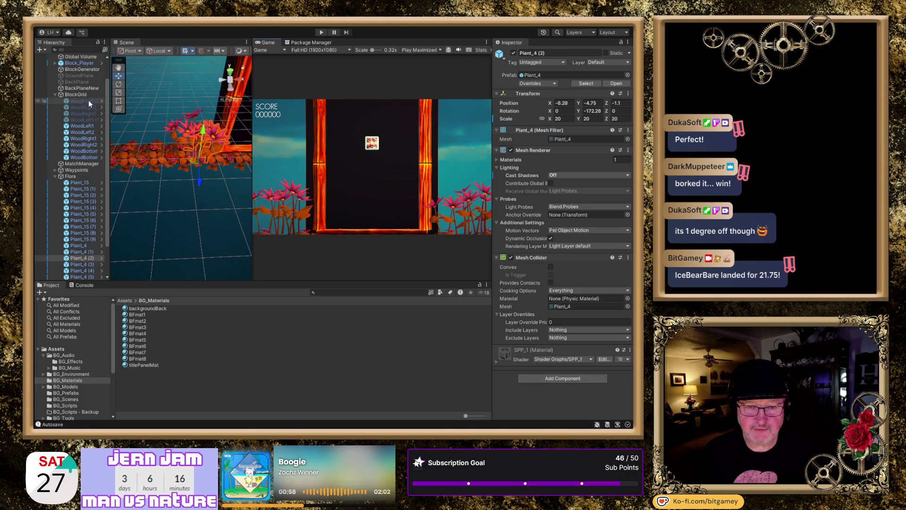
Step: Select Global Volume to review its cozy profile, ACES tonemapping and Bloom settings
{"action": "left_click", "coordinate": [88, 57]}
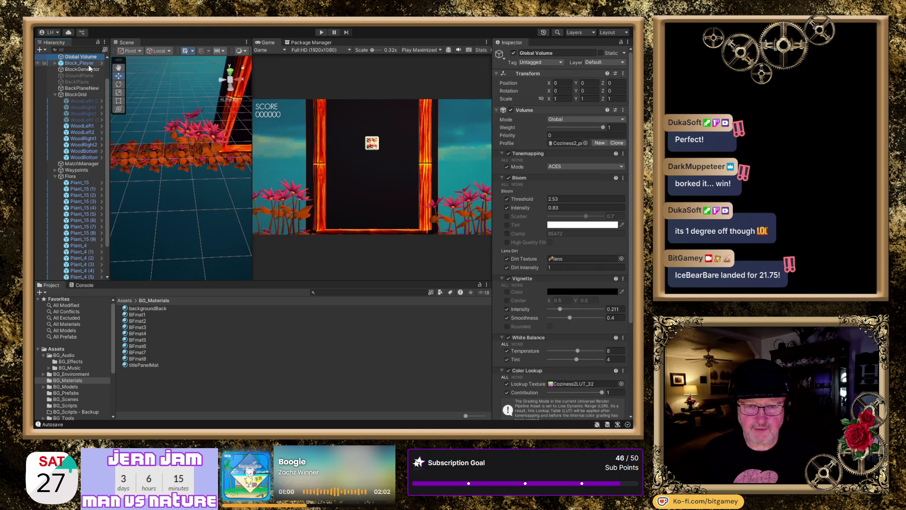
Step: Select Block_Player and enter 21 as its Transform Position Y
{"action": "left_click", "coordinate": [89, 64]}
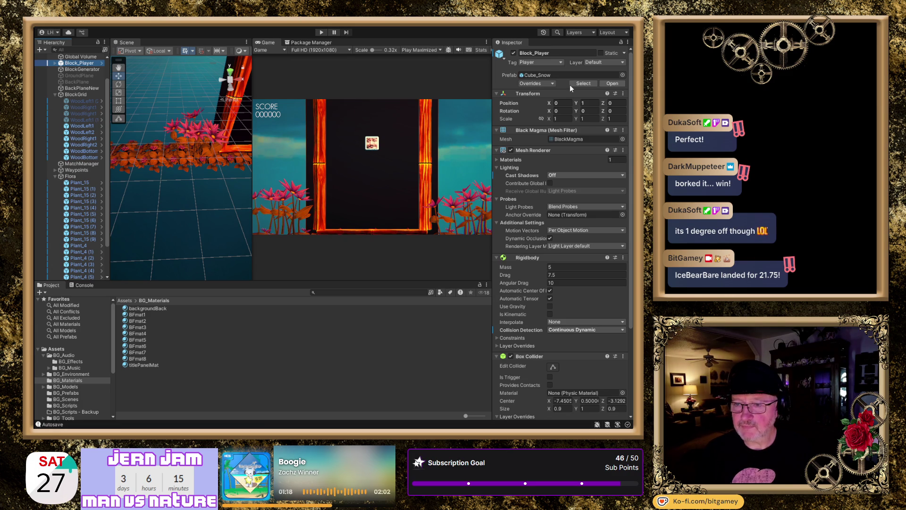
{"action": "left_click", "coordinate": [589, 103]}
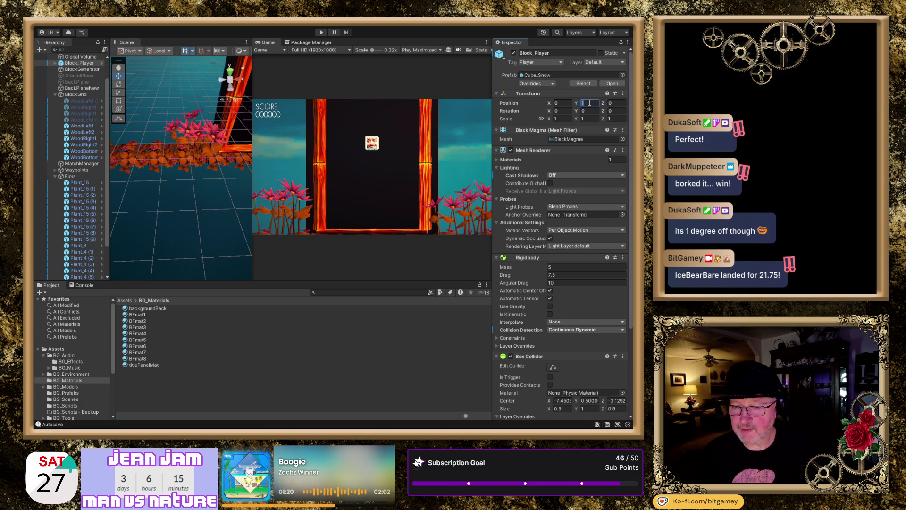
{"action": "type", "text": "2"}
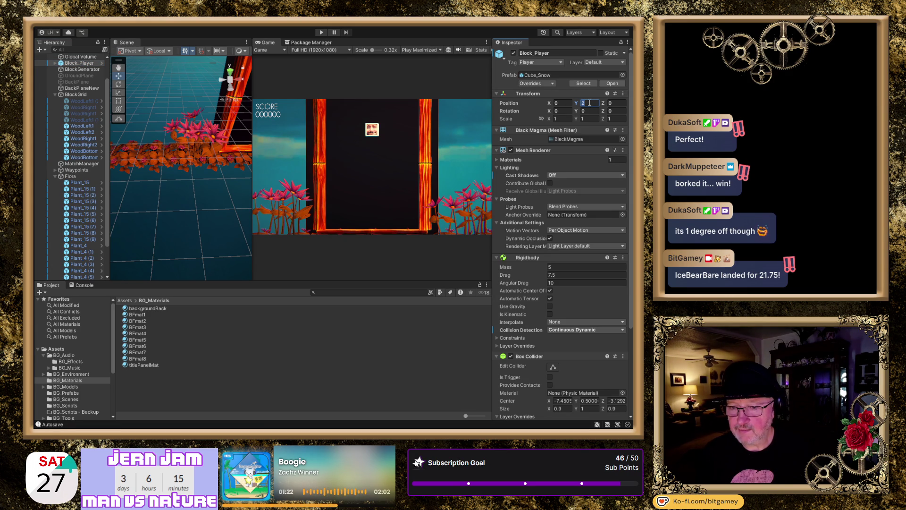
{"action": "type", "text": "1"}
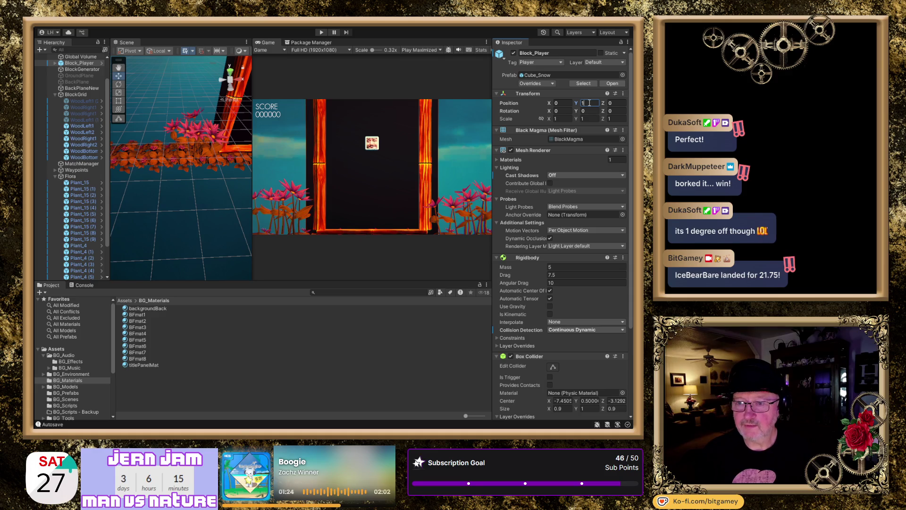
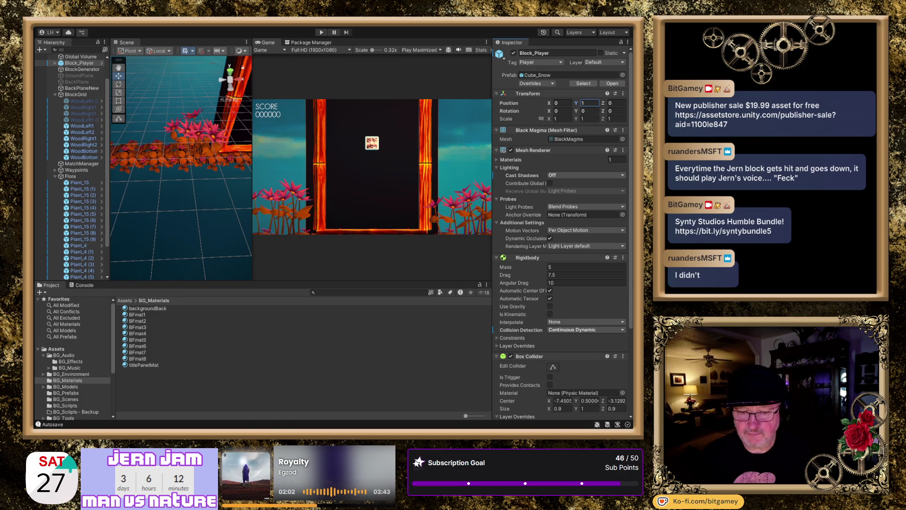
Step: Switch from Unity to the browser showing the IrishJohnGames Twitch channel page
{"action": "key", "text": "alt+Tab"}
{"action": "scroll", "coordinate": [325, 311], "scroll_direction": "down", "scroll_amount": 1}
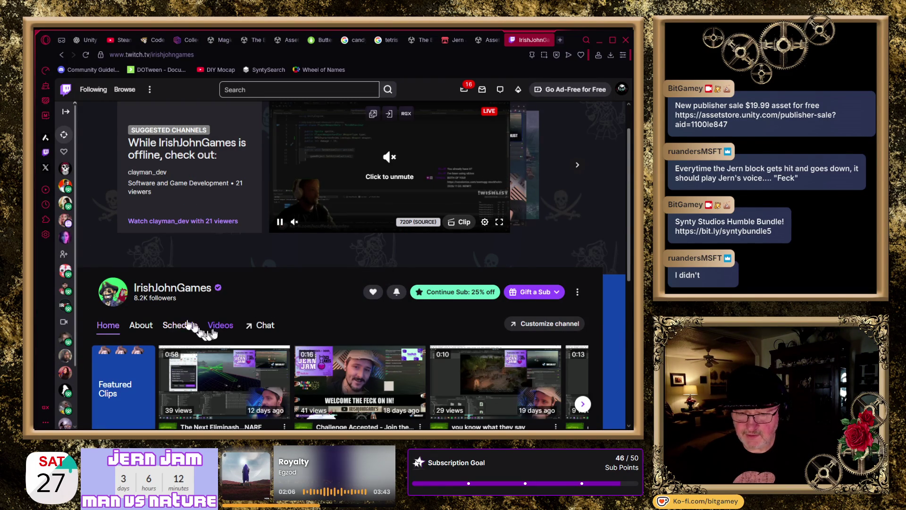
Step: Filter the channel's videos to Clips, showing the top clips from all time
{"action": "left_click", "coordinate": [215, 330]}
{"action": "scroll", "coordinate": [344, 308], "scroll_direction": "down", "scroll_amount": 5}
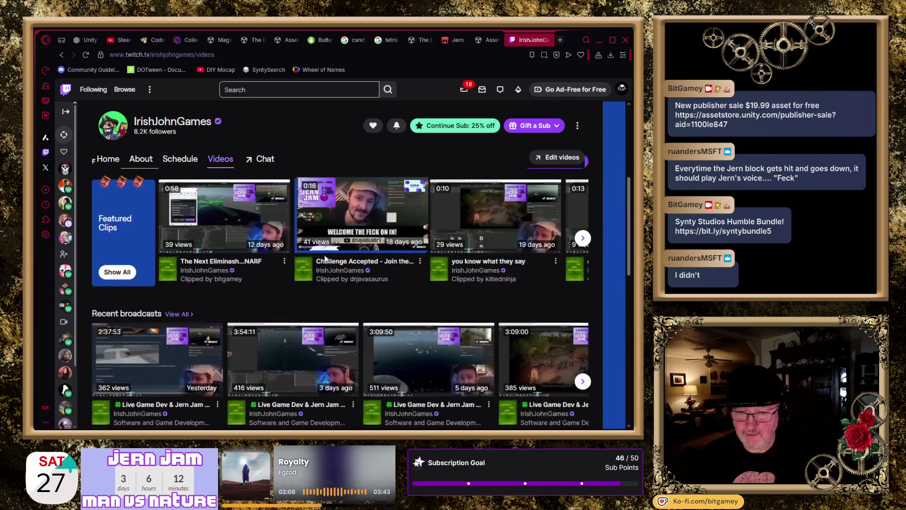
{"action": "scroll", "coordinate": [325, 259], "scroll_direction": "up", "scroll_amount": 1}
{"action": "left_click", "coordinate": [138, 213]}
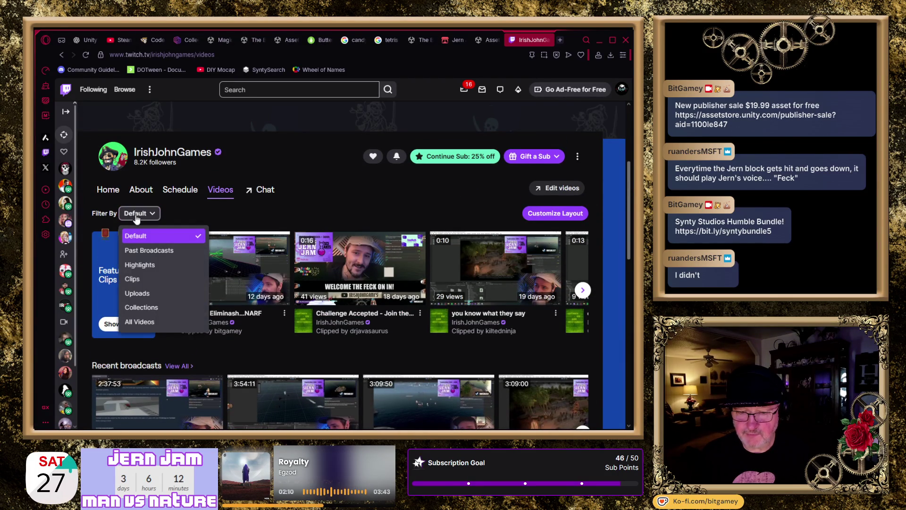
{"action": "left_click", "coordinate": [146, 279]}
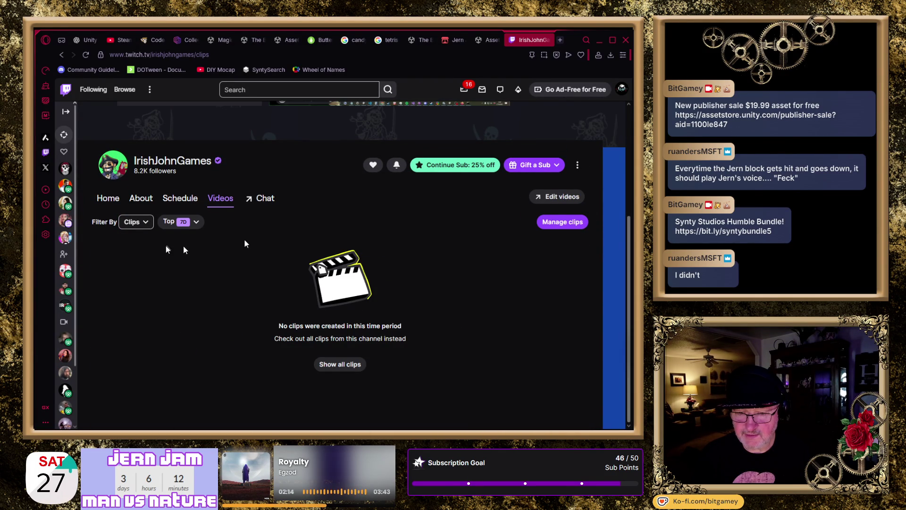
{"action": "left_click", "coordinate": [182, 221]}
{"action": "left_click", "coordinate": [185, 279]}
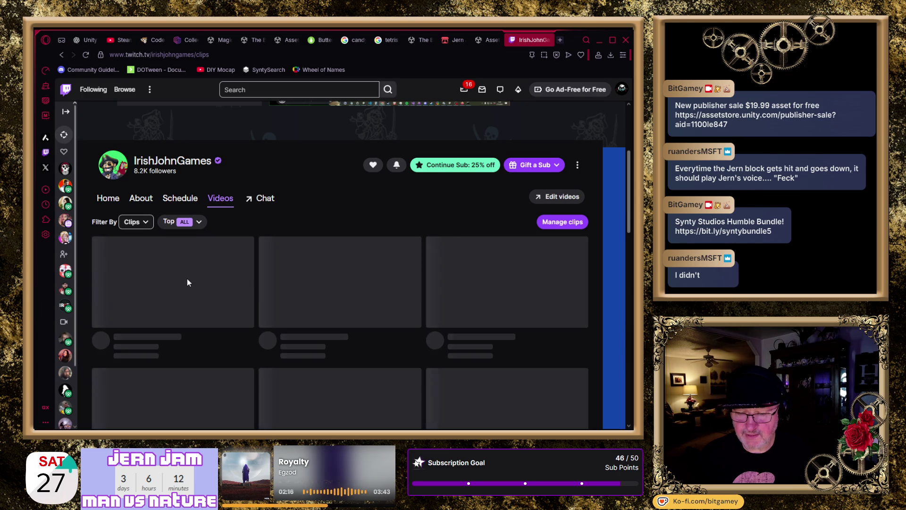
Step: Search the page for 'feck', then open the 'Message from past john' clip
{"action": "key", "text": "ctrl+f"}
{"action": "type", "text": "feck"}
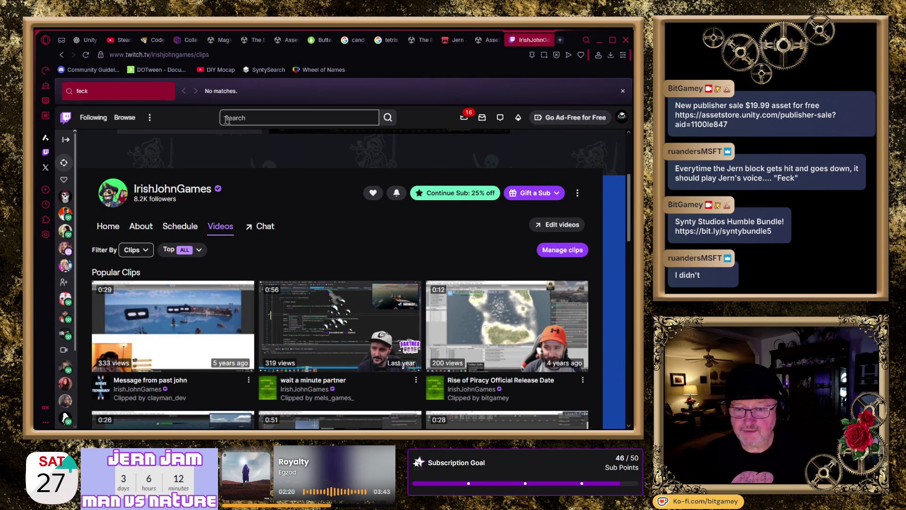
{"action": "left_click", "coordinate": [623, 94]}
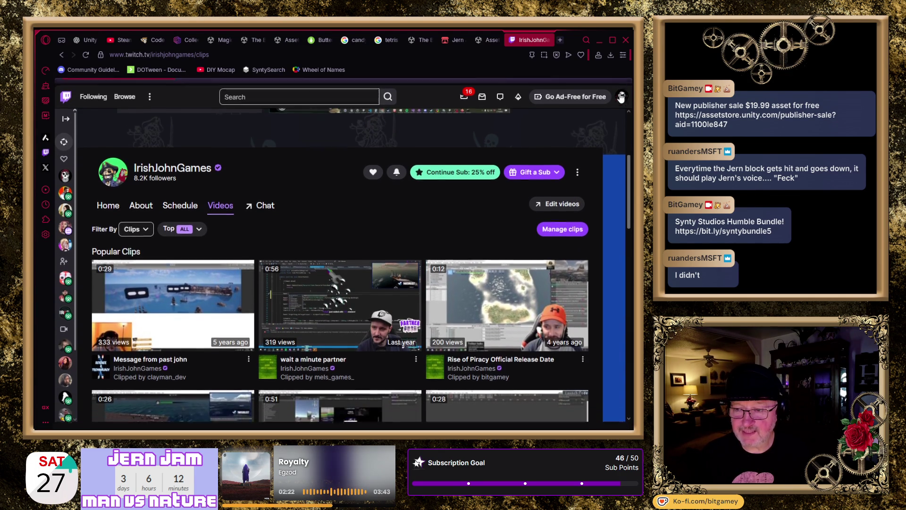
{"action": "scroll", "coordinate": [339, 282], "scroll_direction": "down", "scroll_amount": 2}
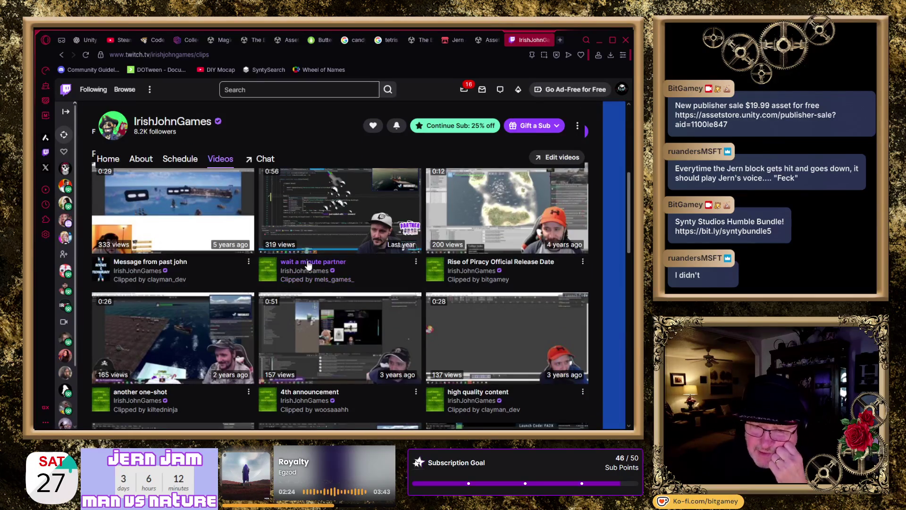
{"action": "left_click", "coordinate": [167, 210]}
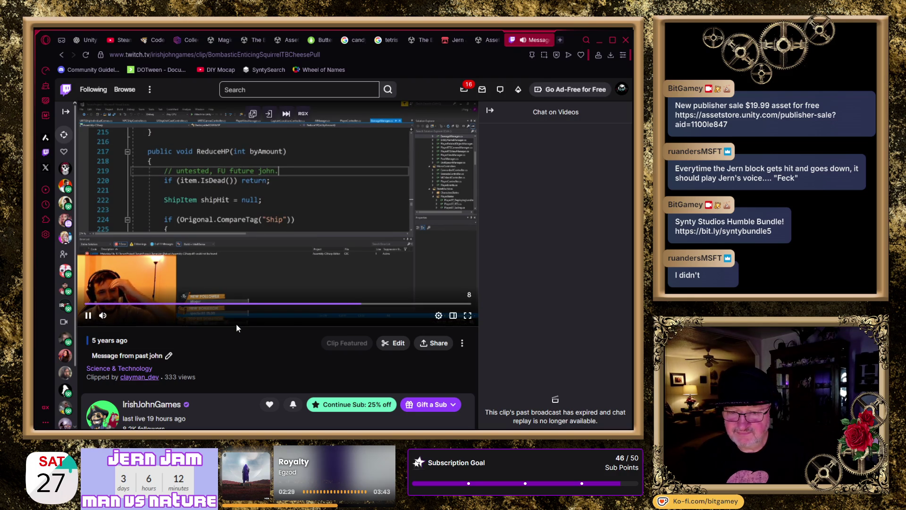
{"action": "mouse_move", "coordinate": [197, 322]}
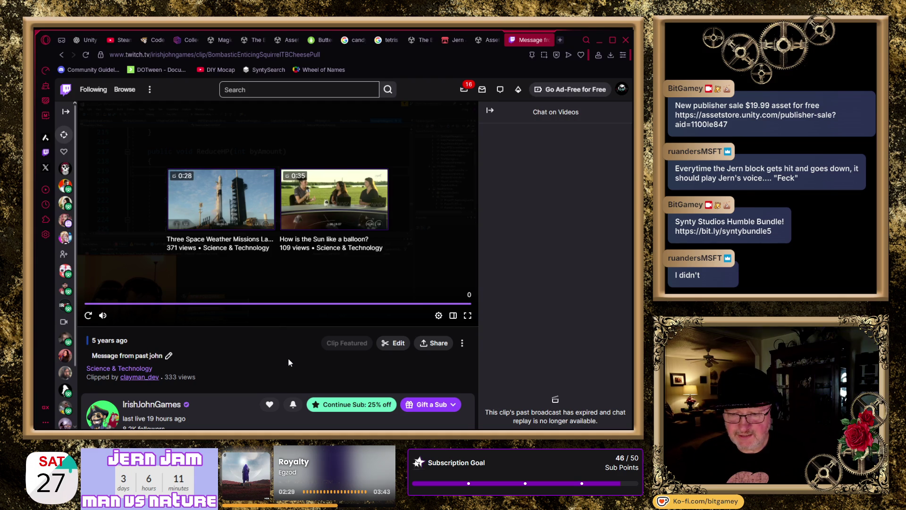
{"action": "left_click", "coordinate": [61, 54]}
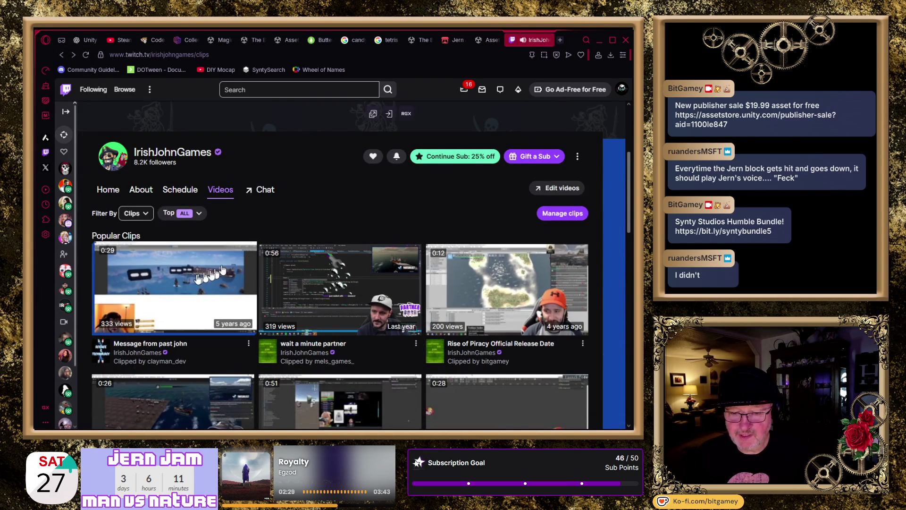
Step: Pause the suggested channel's video and return to the Popular Clips grid
{"action": "scroll", "coordinate": [313, 200], "scroll_direction": "up", "scroll_amount": 3}
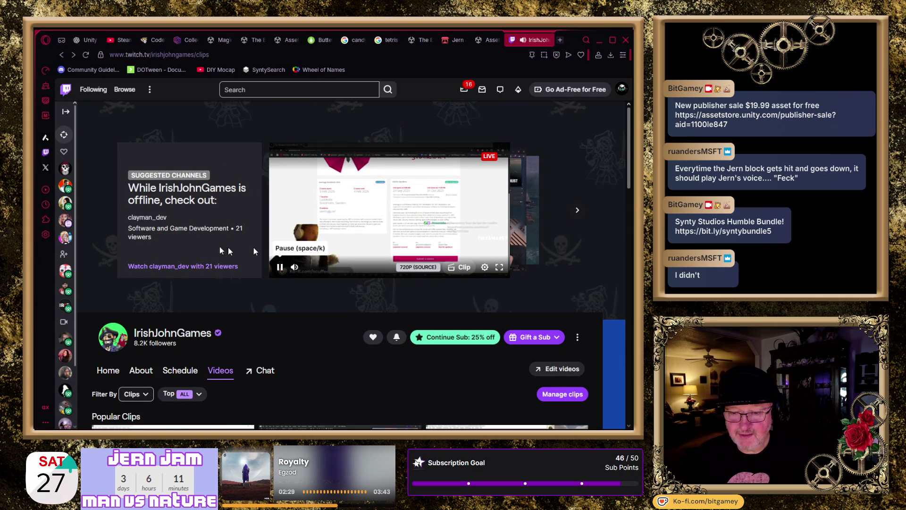
{"action": "left_click", "coordinate": [279, 267]}
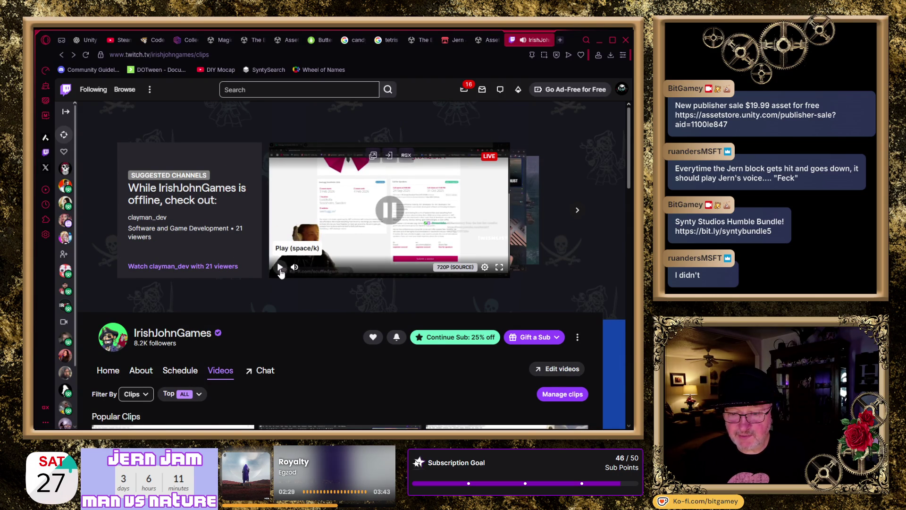
{"action": "scroll", "coordinate": [301, 312], "scroll_direction": "down", "scroll_amount": 2}
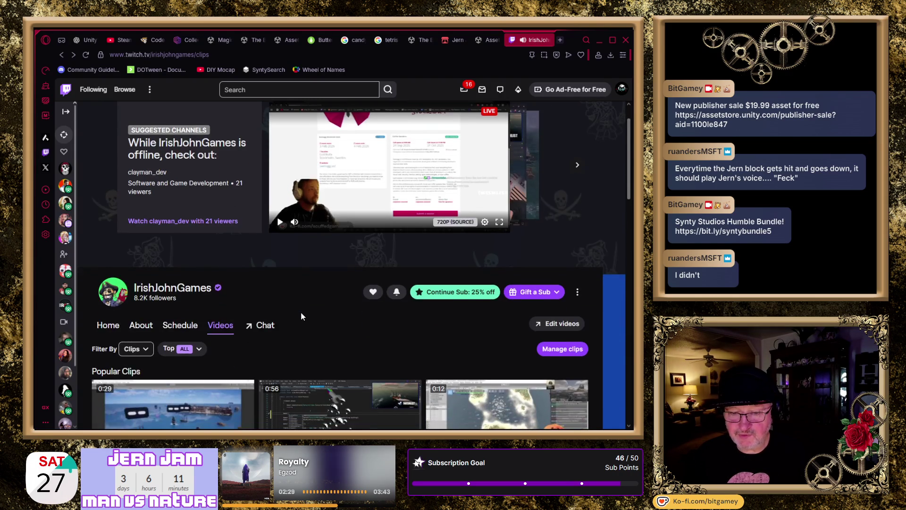
{"action": "scroll", "coordinate": [302, 316], "scroll_direction": "down", "scroll_amount": 1}
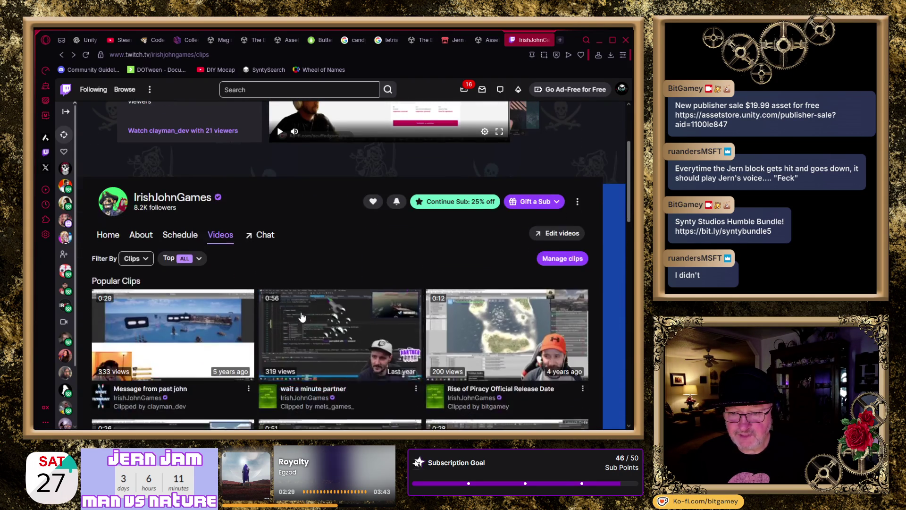
{"action": "scroll", "coordinate": [302, 317], "scroll_direction": "up", "scroll_amount": 3}
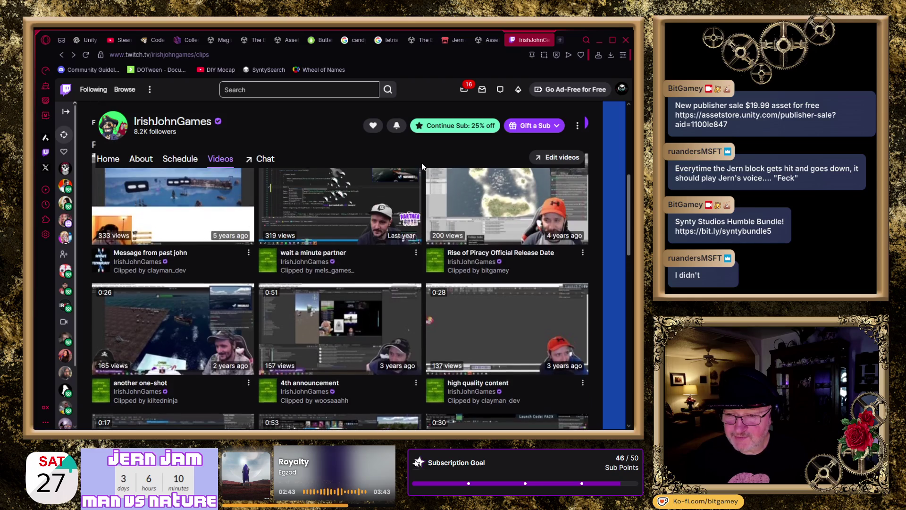
Step: Play the 'wait a minute partner' clip through to the end
{"action": "left_click", "coordinate": [360, 202]}
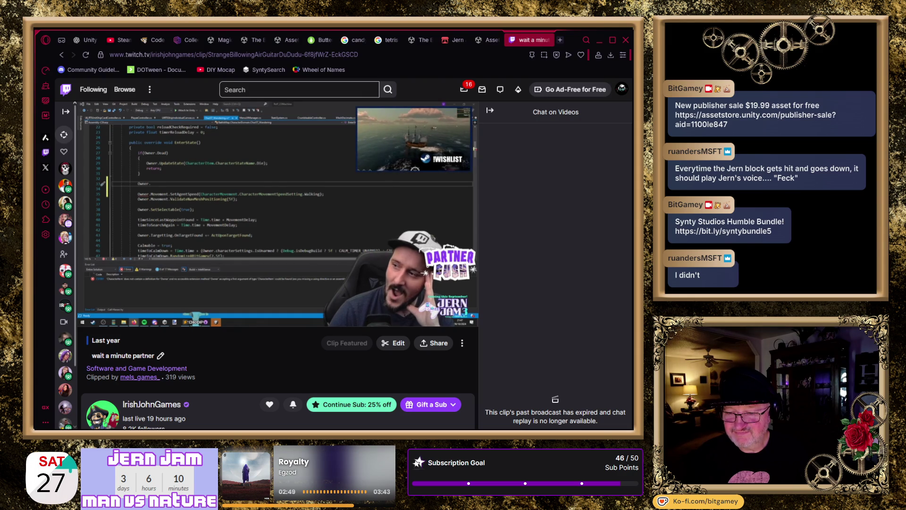
{"action": "scroll", "coordinate": [278, 264], "scroll_direction": "down", "scroll_amount": 1}
{"action": "scroll", "coordinate": [277, 264], "scroll_direction": "down", "scroll_amount": 1}
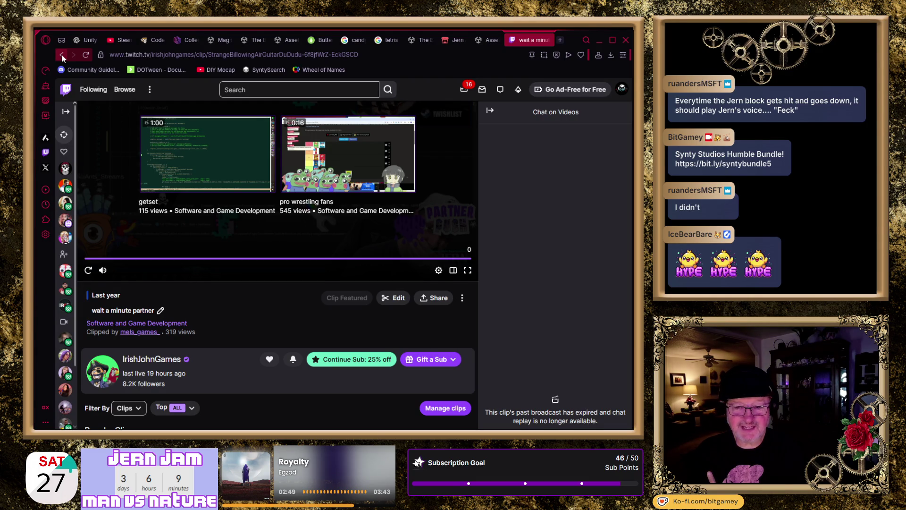
Step: Back on the clips list, open 'another one-shot' in a new tab and pause the suggested video
{"action": "key", "text": "Escape"}
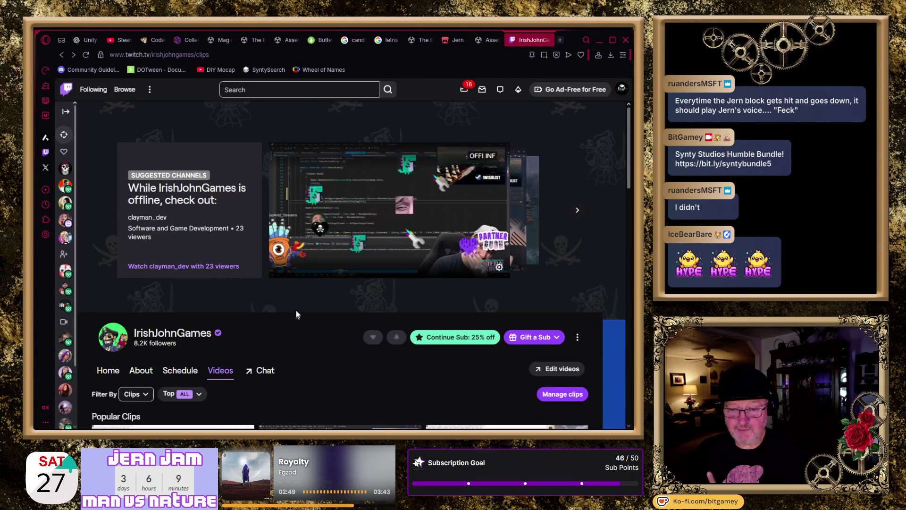
{"action": "scroll", "coordinate": [292, 283], "scroll_direction": "down", "scroll_amount": 3}
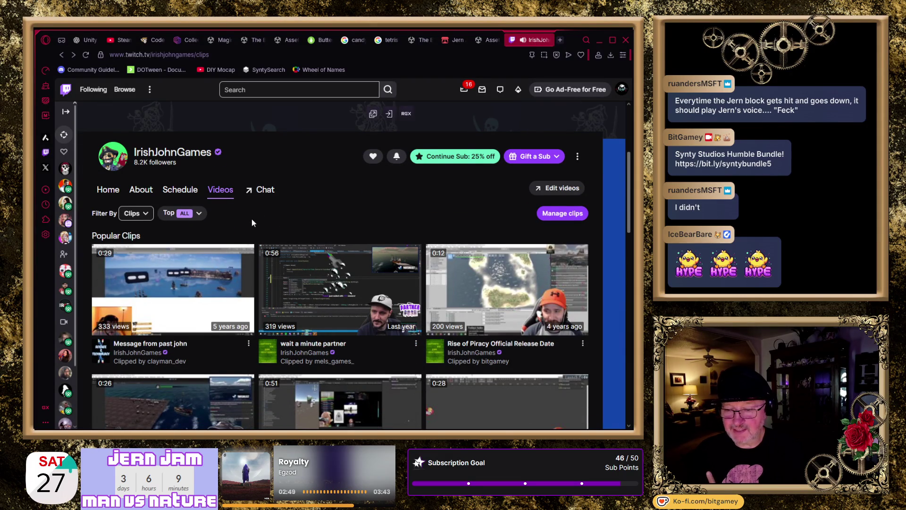
{"action": "scroll", "coordinate": [252, 222], "scroll_direction": "down", "scroll_amount": 3}
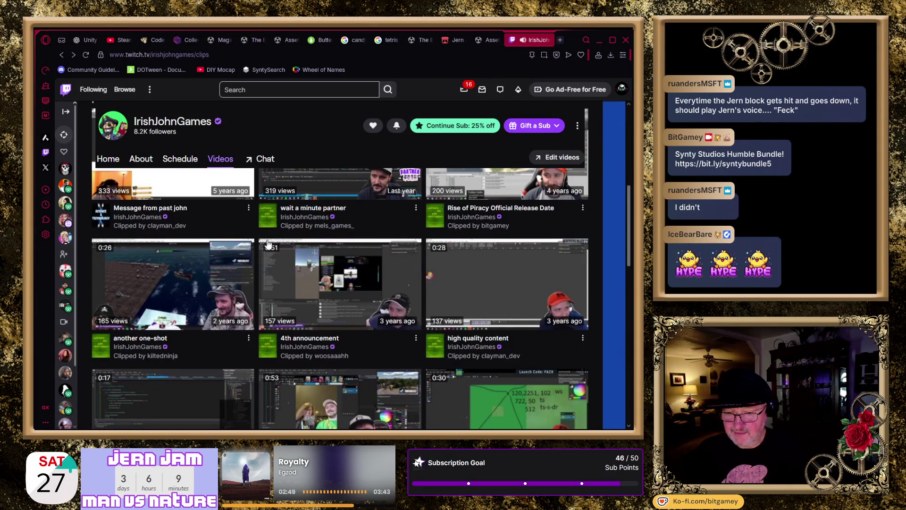
{"action": "middle_click", "coordinate": [160, 296]}
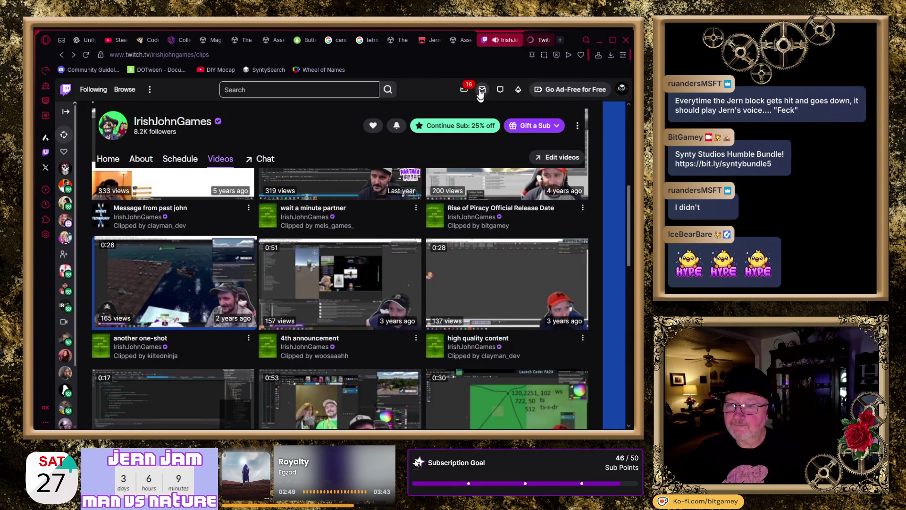
{"action": "scroll", "coordinate": [355, 152], "scroll_direction": "up", "scroll_amount": 4}
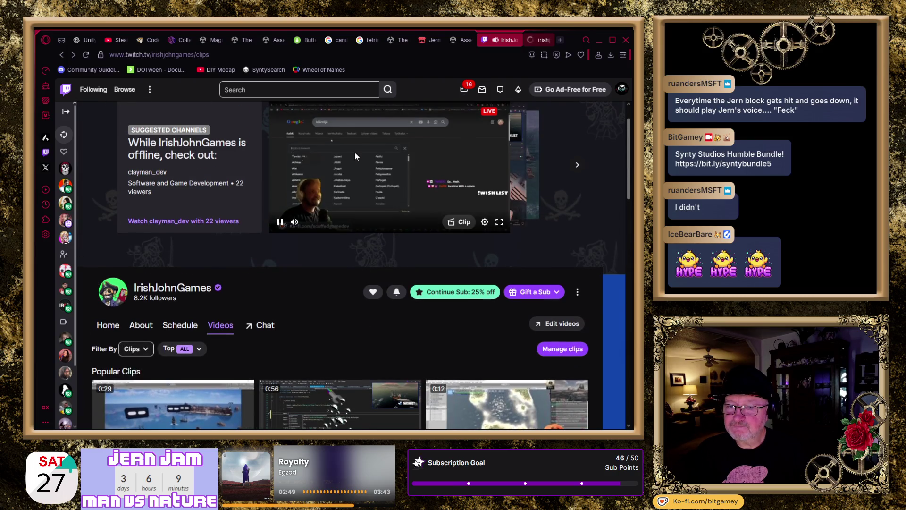
{"action": "left_click", "coordinate": [280, 223]}
Step: Watch the 'another one-shot' clip, then close its tab
{"action": "left_click", "coordinate": [529, 40]}
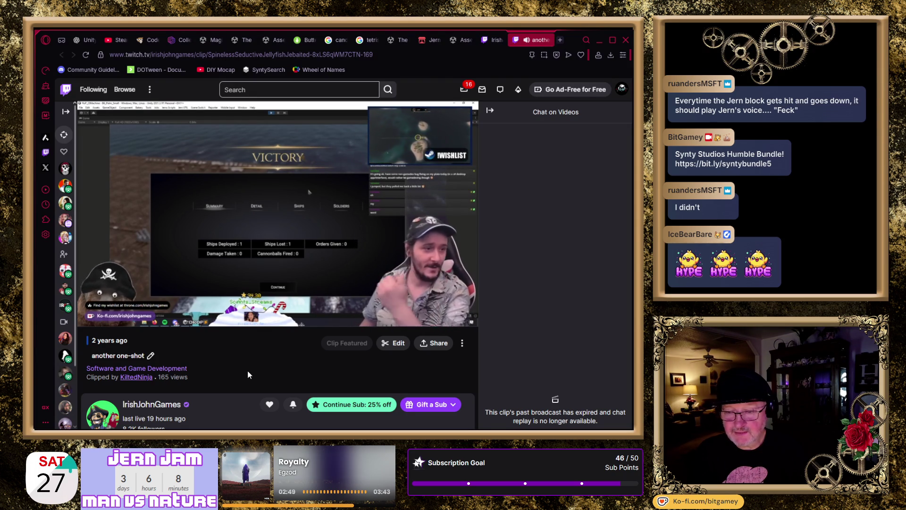
{"action": "mouse_move", "coordinate": [231, 290]}
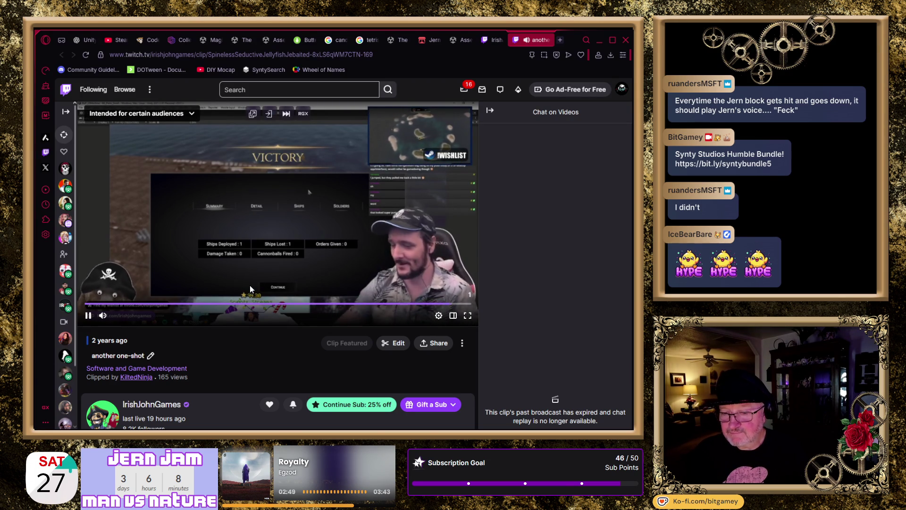
{"action": "left_click", "coordinate": [547, 39]}
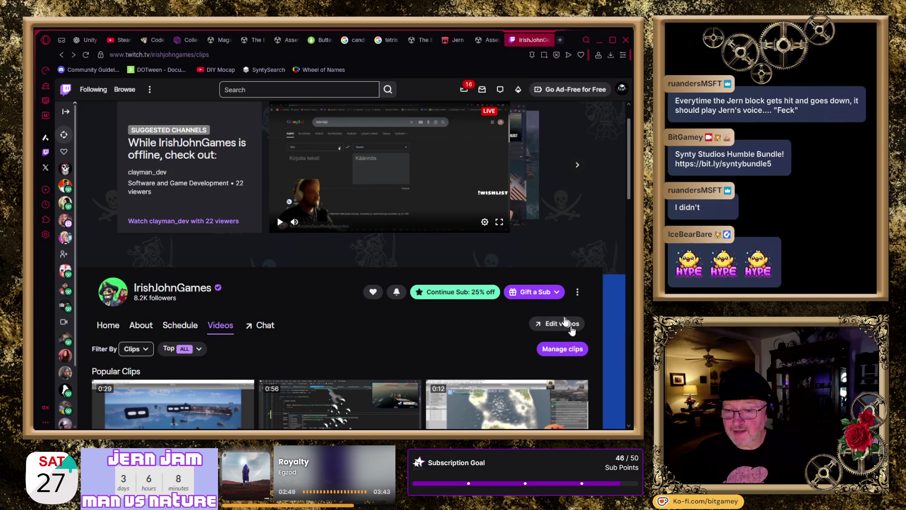
Step: Preview the 4th announcement clip in a new tab, skipping to about 0:40, then close it
{"action": "scroll", "coordinate": [486, 328], "scroll_direction": "down", "scroll_amount": 3}
{"action": "scroll", "coordinate": [434, 304], "scroll_direction": "down", "scroll_amount": 3}
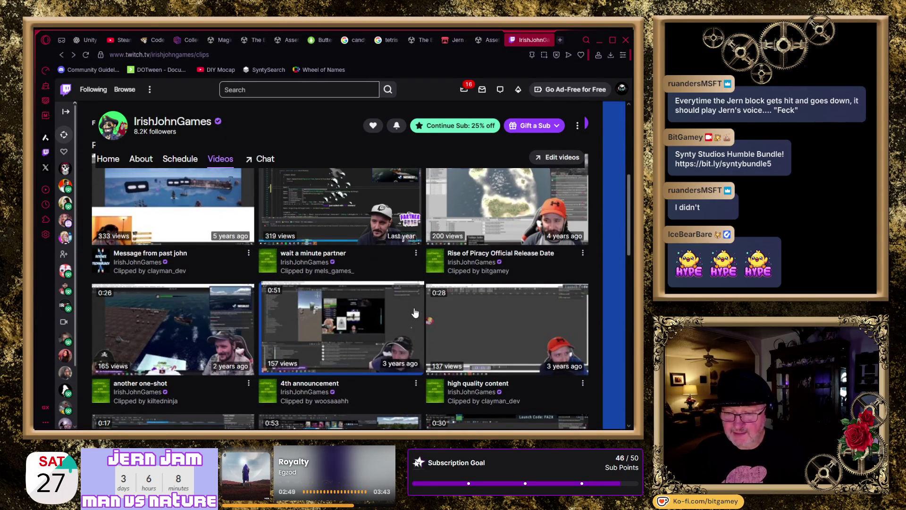
{"action": "scroll", "coordinate": [414, 312], "scroll_direction": "down", "scroll_amount": 2}
{"action": "middle_click", "coordinate": [365, 252]}
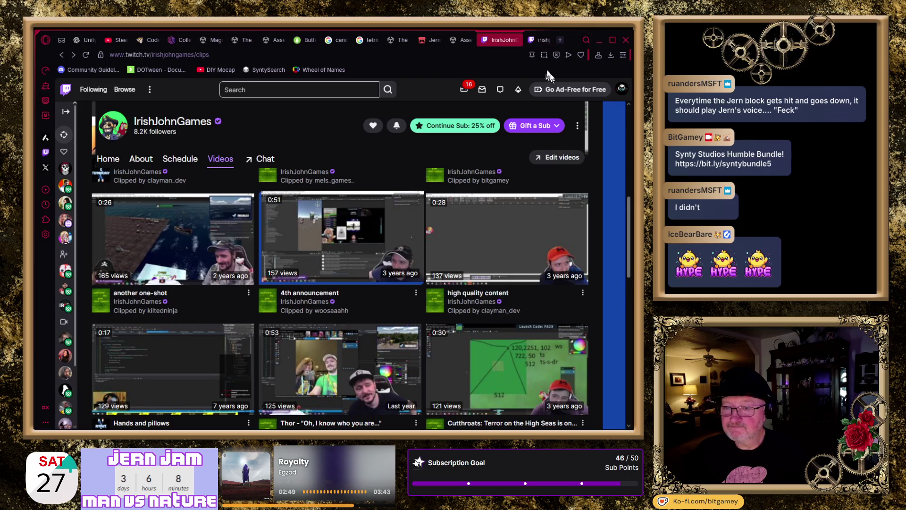
{"action": "left_click", "coordinate": [543, 40]}
{"action": "mouse_move", "coordinate": [118, 316]}
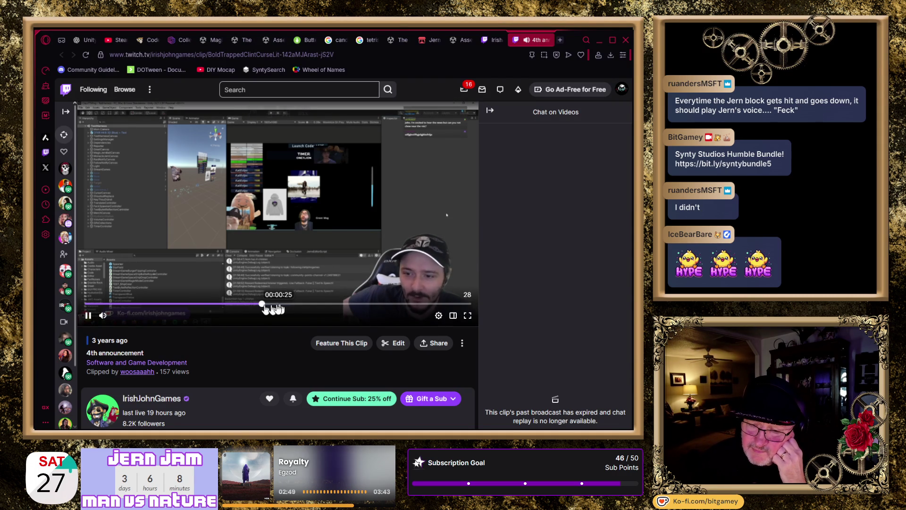
{"action": "left_click", "coordinate": [296, 305]}
{"action": "left_click", "coordinate": [378, 305]}
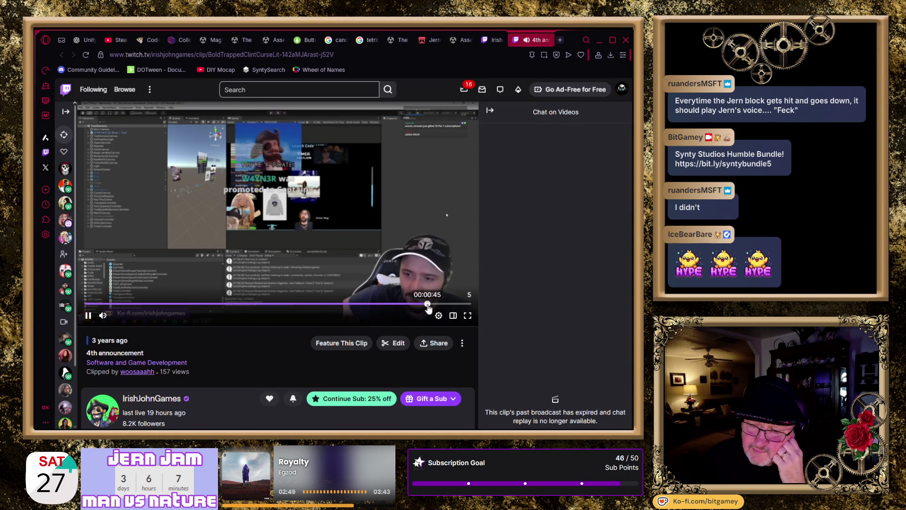
{"action": "left_click", "coordinate": [548, 40]}
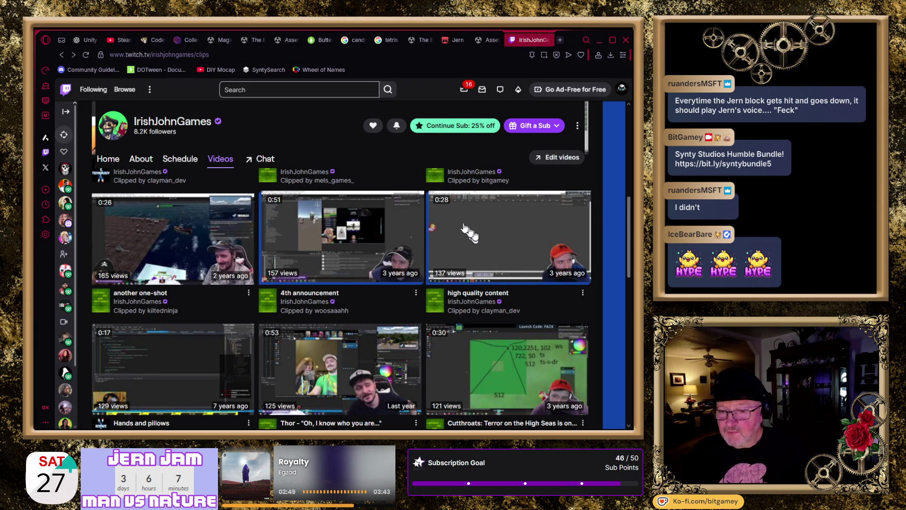
Step: View another clip in a new tab, then open 'Panda no!' in a background tab
{"action": "middle_click", "coordinate": [349, 232]}
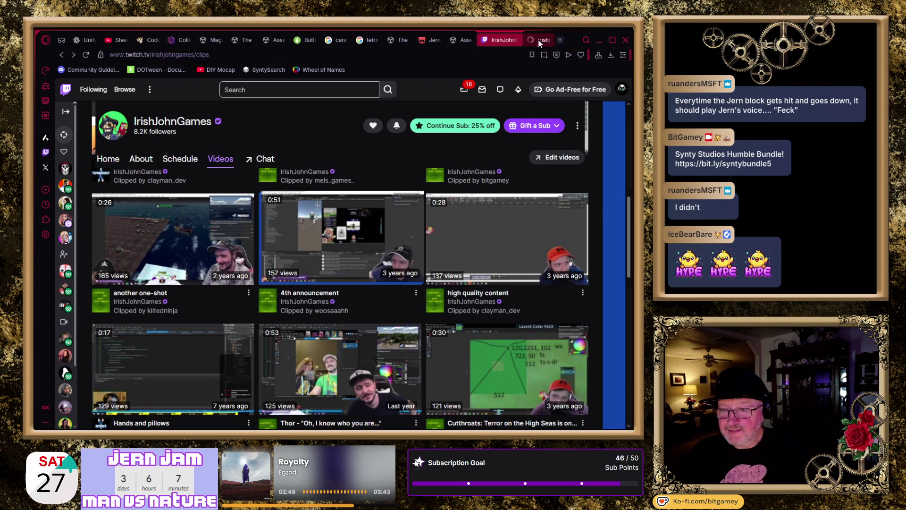
{"action": "left_click", "coordinate": [539, 39]}
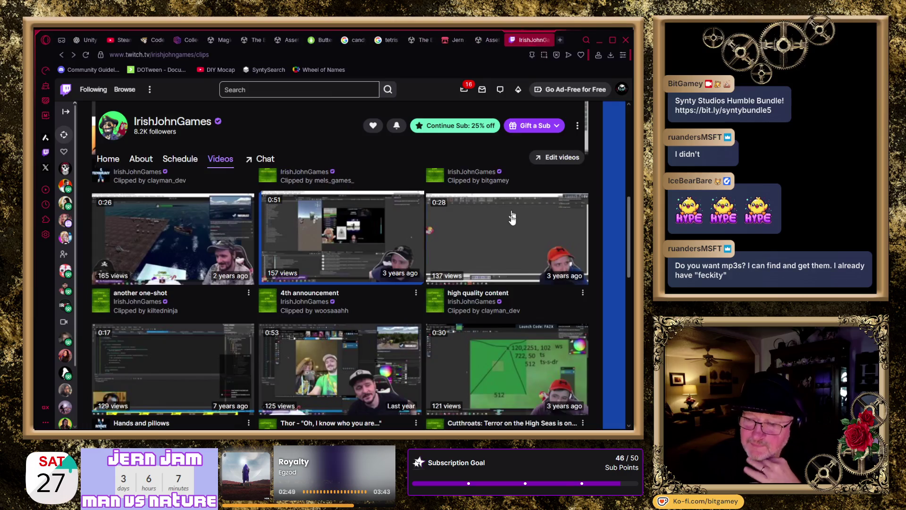
{"action": "scroll", "coordinate": [596, 238], "scroll_direction": "down", "scroll_amount": 1}
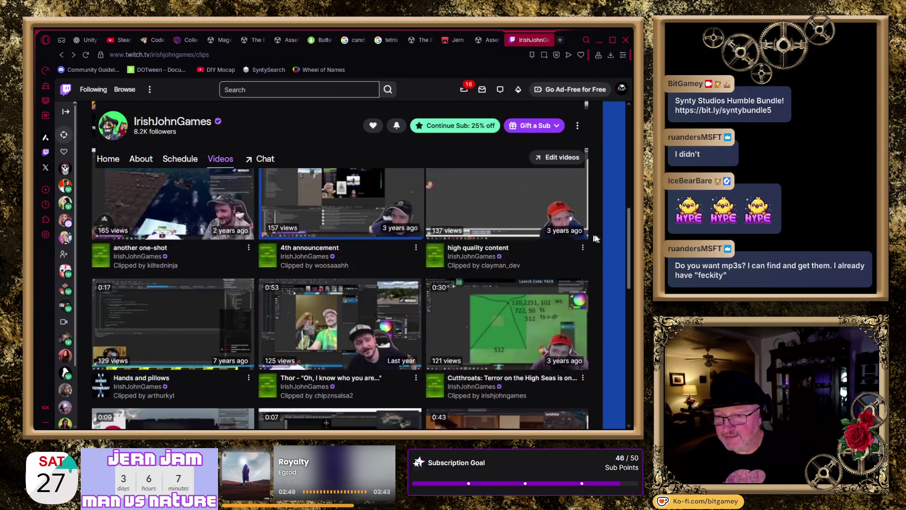
{"action": "scroll", "coordinate": [595, 239], "scroll_direction": "down", "scroll_amount": 1}
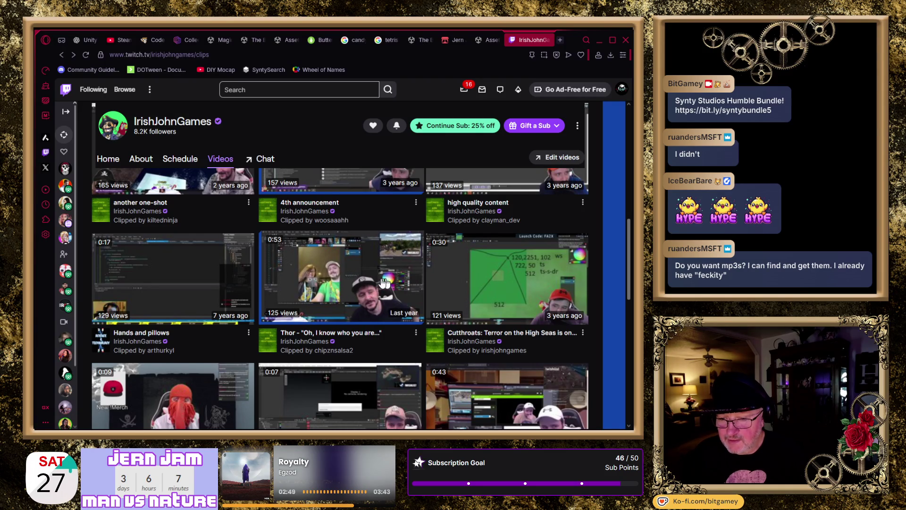
{"action": "scroll", "coordinate": [386, 282], "scroll_direction": "down", "scroll_amount": 2}
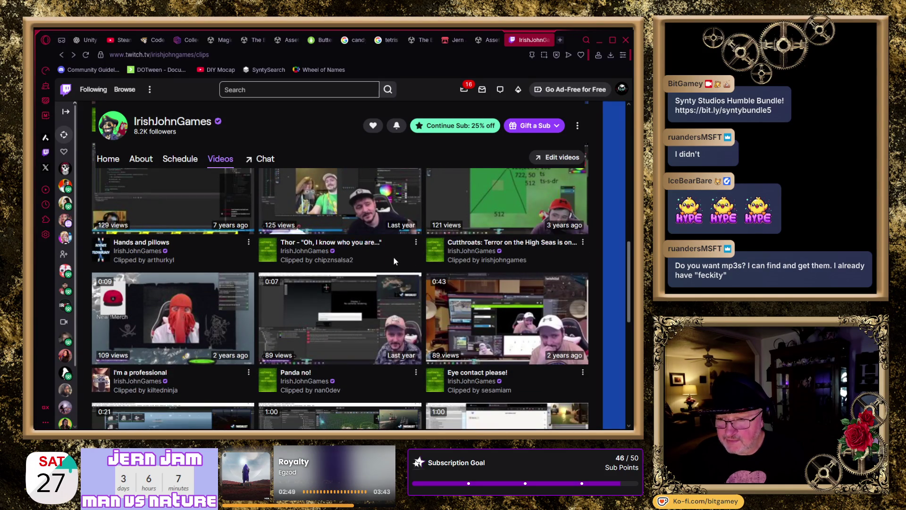
{"action": "scroll", "coordinate": [393, 257], "scroll_direction": "down", "scroll_amount": 1}
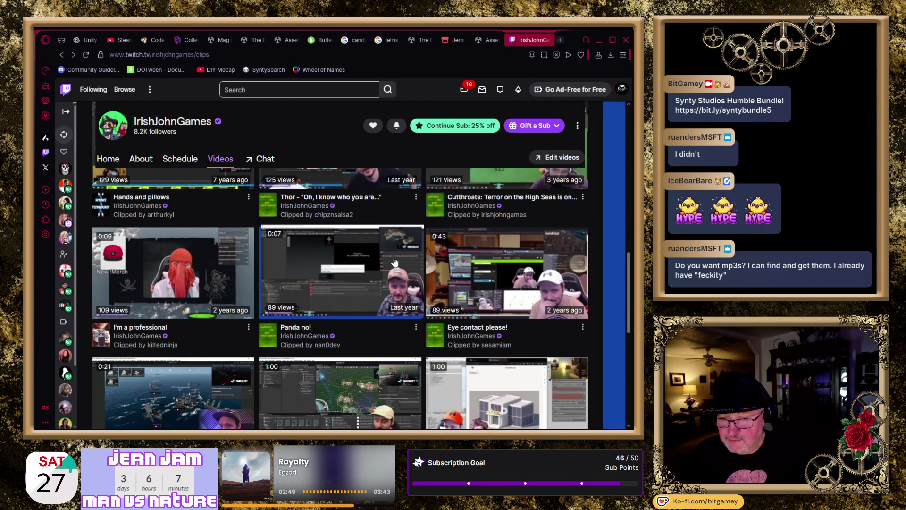
{"action": "middle_click", "coordinate": [355, 279]}
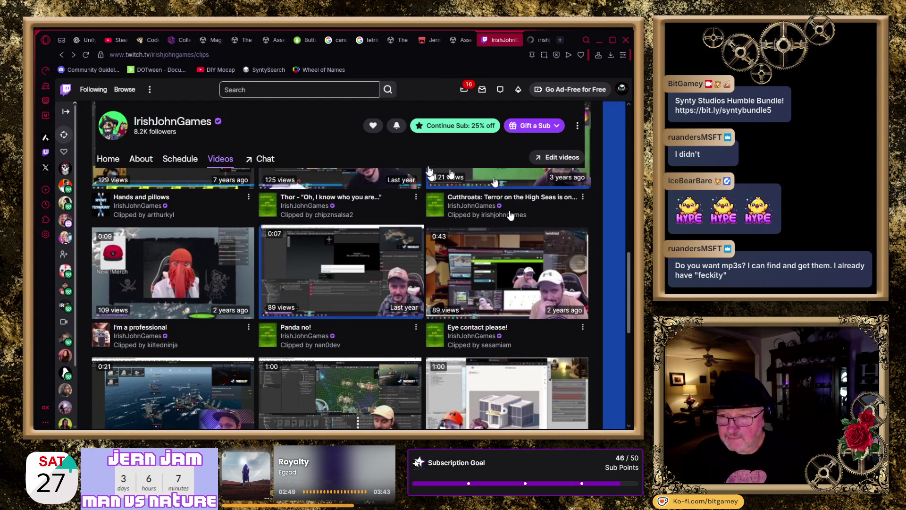
Step: Watch the 'Panda no!' clip, close its tab, and scroll further down the clips list
{"action": "left_click", "coordinate": [539, 41]}
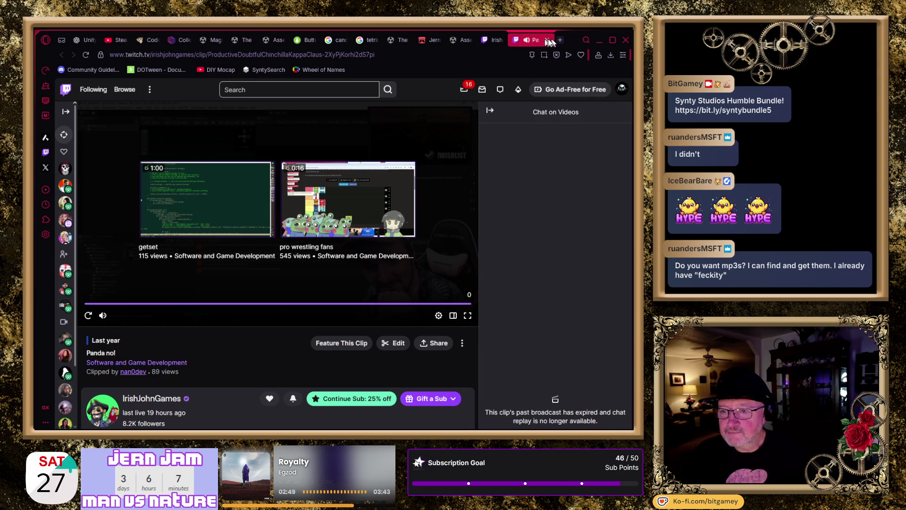
{"action": "left_click", "coordinate": [546, 40]}
{"action": "scroll", "coordinate": [414, 295], "scroll_direction": "down", "scroll_amount": 2}
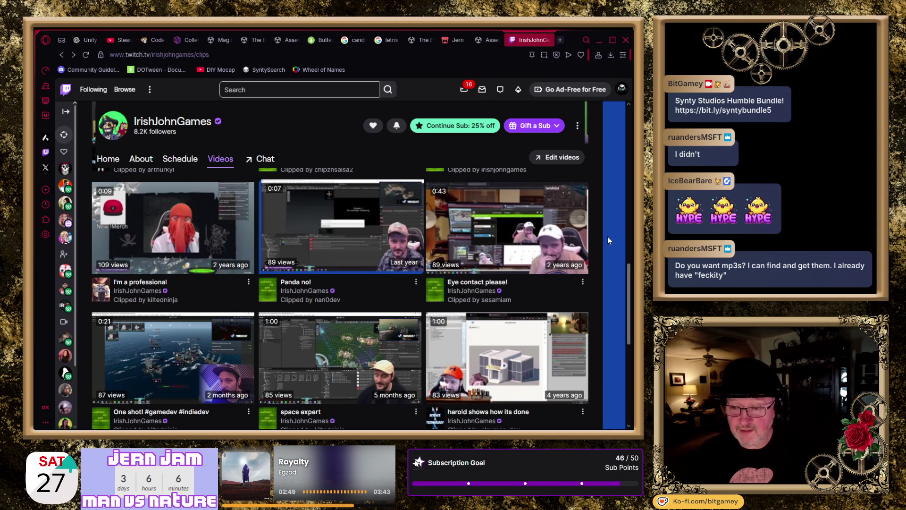
{"action": "scroll", "coordinate": [592, 237], "scroll_direction": "down", "scroll_amount": 1}
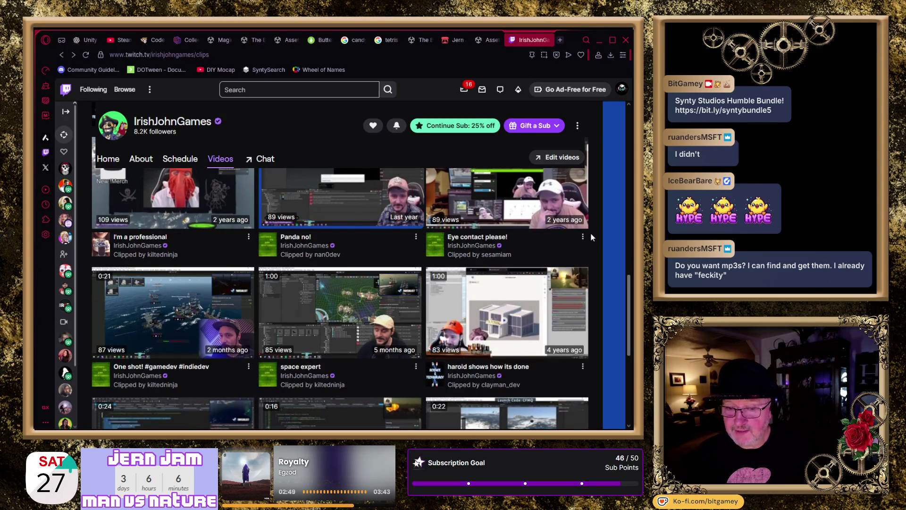
{"action": "scroll", "coordinate": [590, 232], "scroll_direction": "down", "scroll_amount": 2}
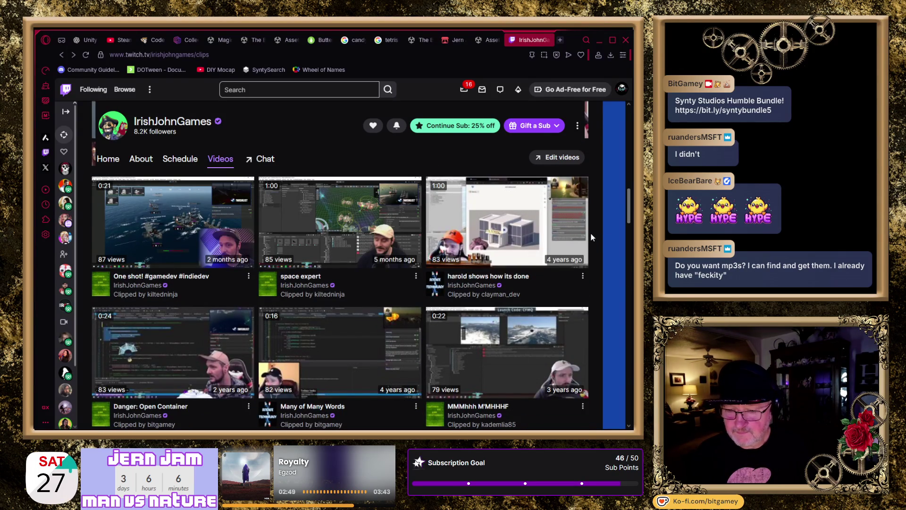
Step: Open the 'Many of Many Words' clip in a new tab and watch it
{"action": "scroll", "coordinate": [591, 235], "scroll_direction": "down", "scroll_amount": 1}
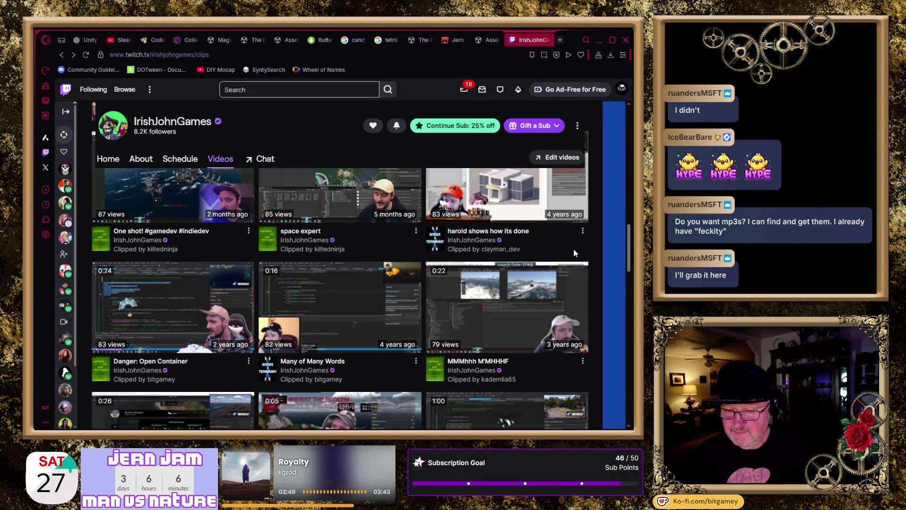
{"action": "middle_click", "coordinate": [346, 331]}
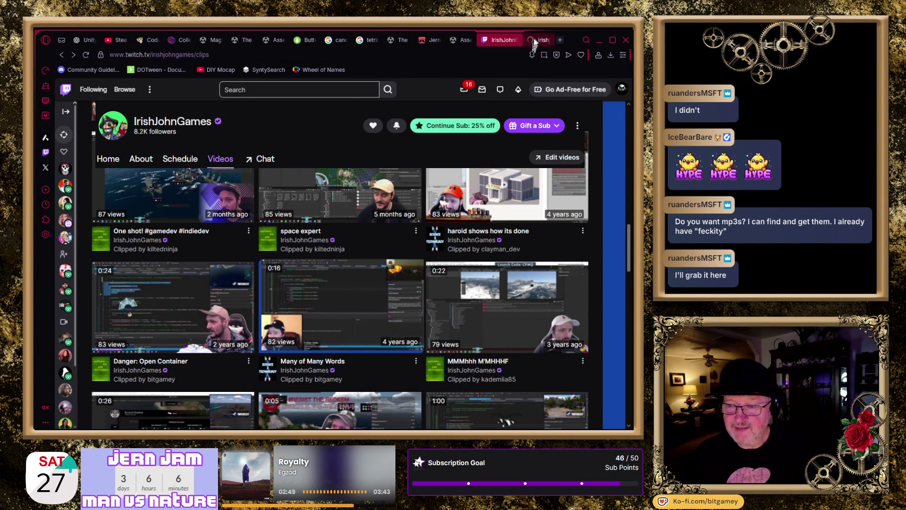
{"action": "left_click", "coordinate": [538, 40]}
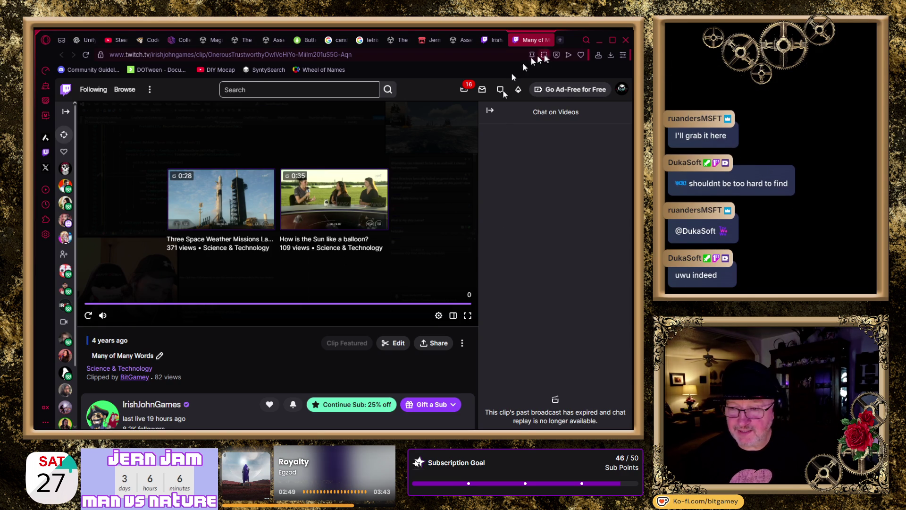
Step: Return to the clips list and open 'sounds a little something like this' in a new tab
{"action": "key", "text": "Escape"}
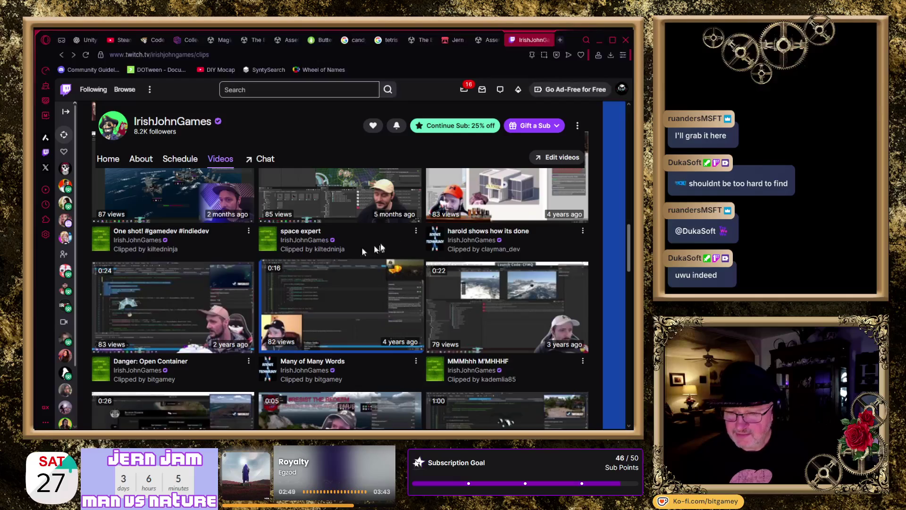
{"action": "scroll", "coordinate": [380, 249], "scroll_direction": "down", "scroll_amount": 2}
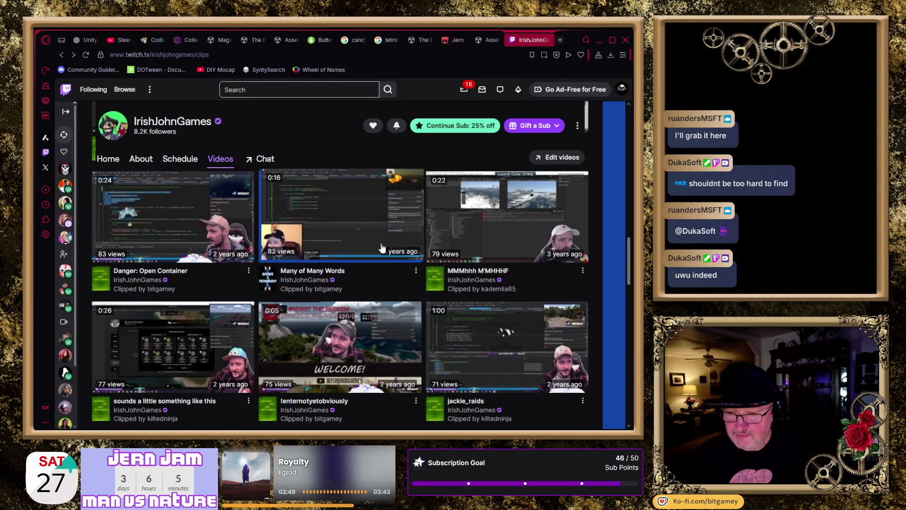
{"action": "scroll", "coordinate": [383, 248], "scroll_direction": "down", "scroll_amount": 1}
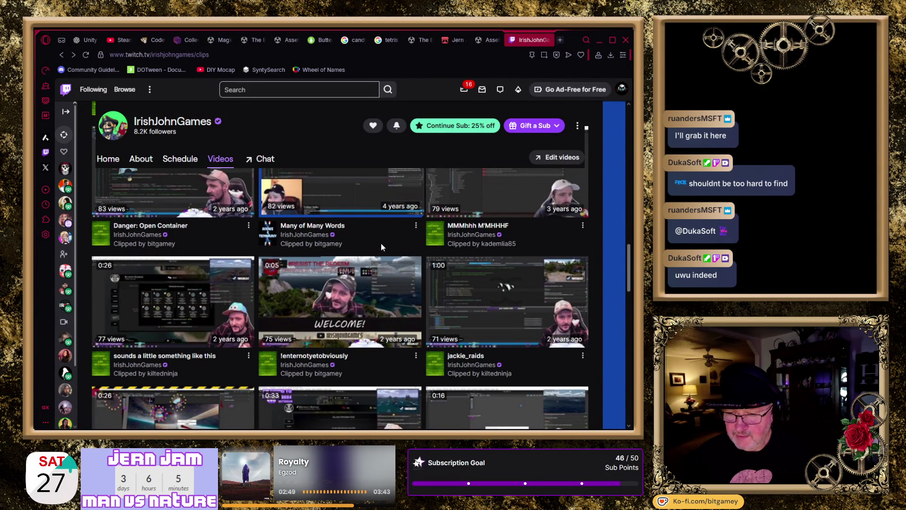
{"action": "middle_click", "coordinate": [211, 306]}
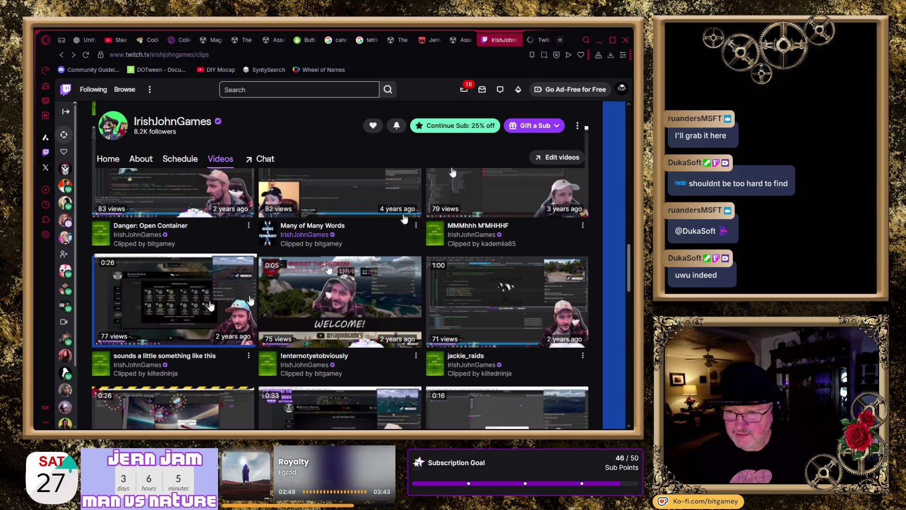
Step: Skim the 'sounds a little something like this' clip by skipping ahead, then close it
{"action": "left_click", "coordinate": [538, 40]}
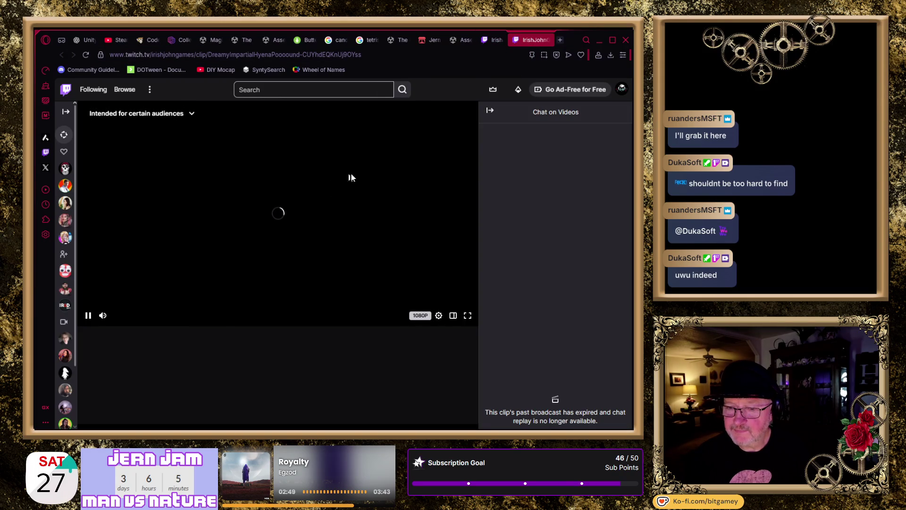
{"action": "mouse_move", "coordinate": [146, 321]}
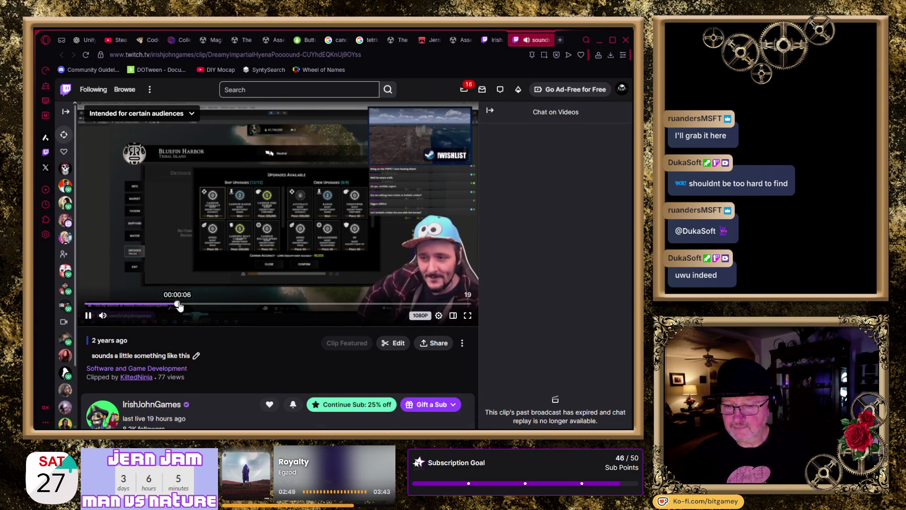
{"action": "left_click", "coordinate": [176, 304]}
{"action": "left_click", "coordinate": [243, 304]}
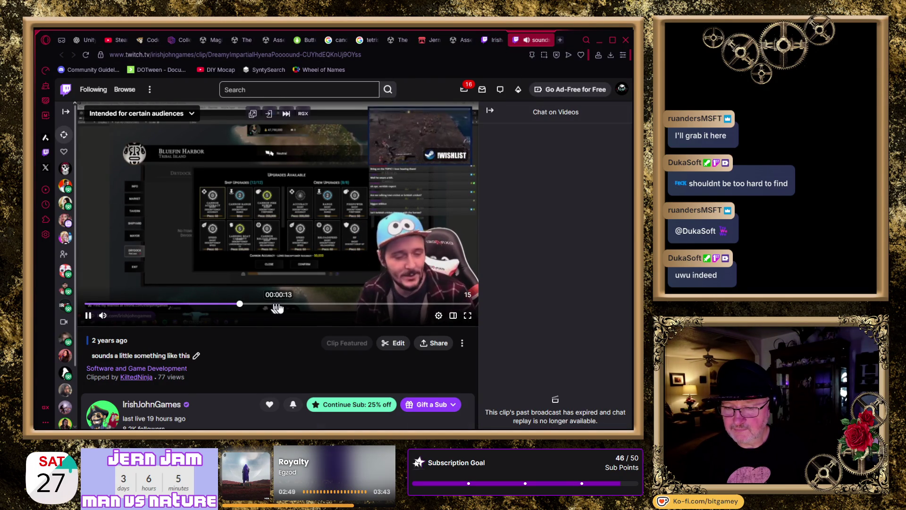
{"action": "left_click", "coordinate": [281, 305]}
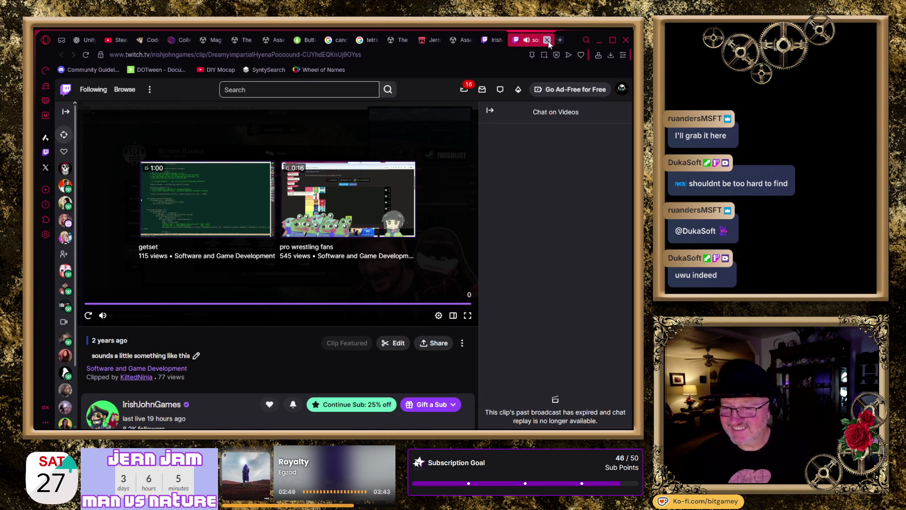
{"action": "left_click", "coordinate": [547, 40]}
Step: View the '!enternotyetobviously' clip in a new tab, then go back to the clips list
{"action": "scroll", "coordinate": [423, 286], "scroll_direction": "down", "scroll_amount": 1}
{"action": "middle_click", "coordinate": [329, 253]}
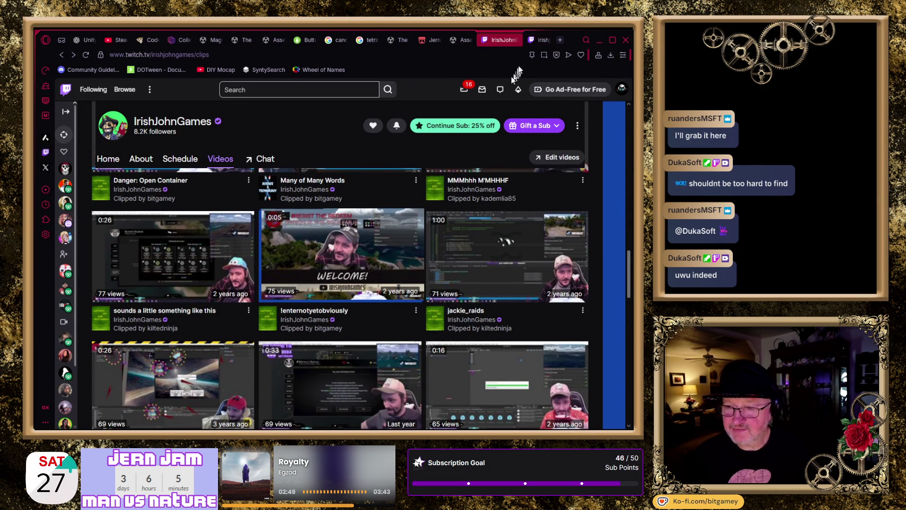
{"action": "left_click", "coordinate": [540, 40]}
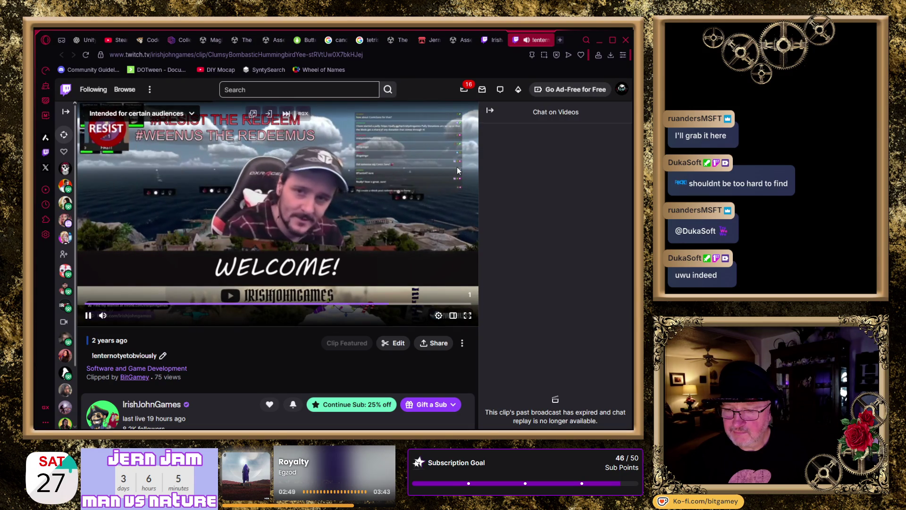
{"action": "key", "text": "alt+Left"}
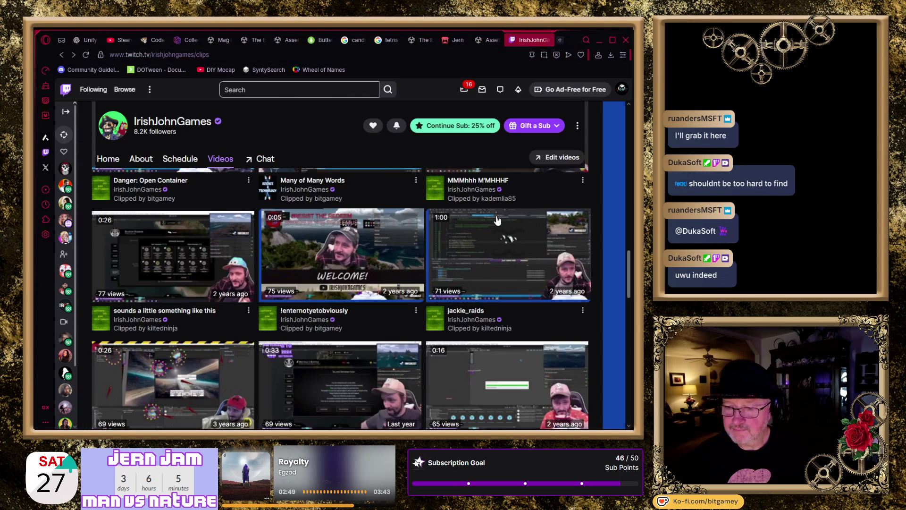
{"action": "scroll", "coordinate": [519, 228], "scroll_direction": "down", "scroll_amount": 1}
{"action": "middle_click", "coordinate": [521, 227]}
{"action": "left_click", "coordinate": [532, 40]}
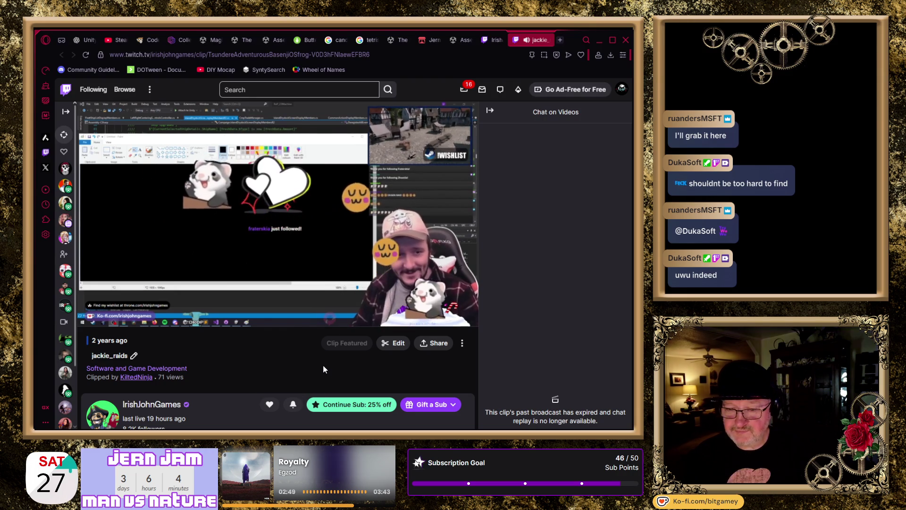
{"action": "mouse_move", "coordinate": [278, 281]}
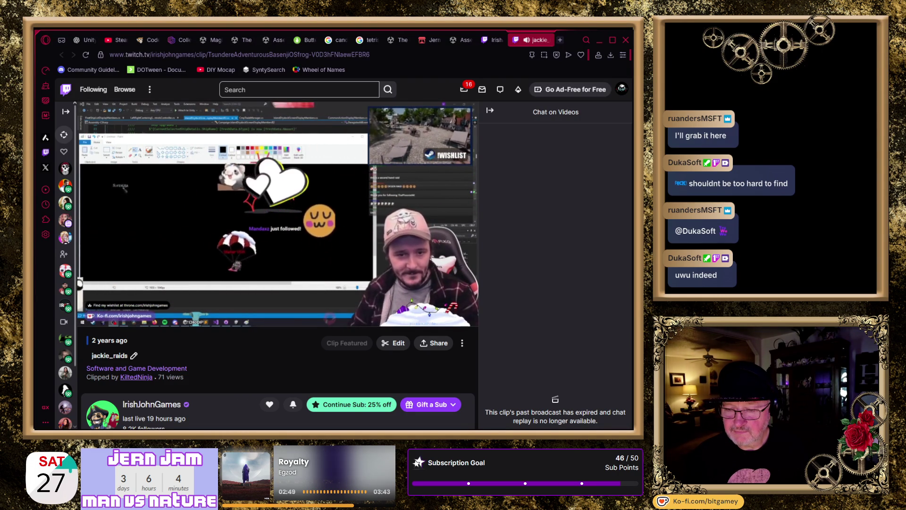
{"action": "mouse_move", "coordinate": [370, 296]}
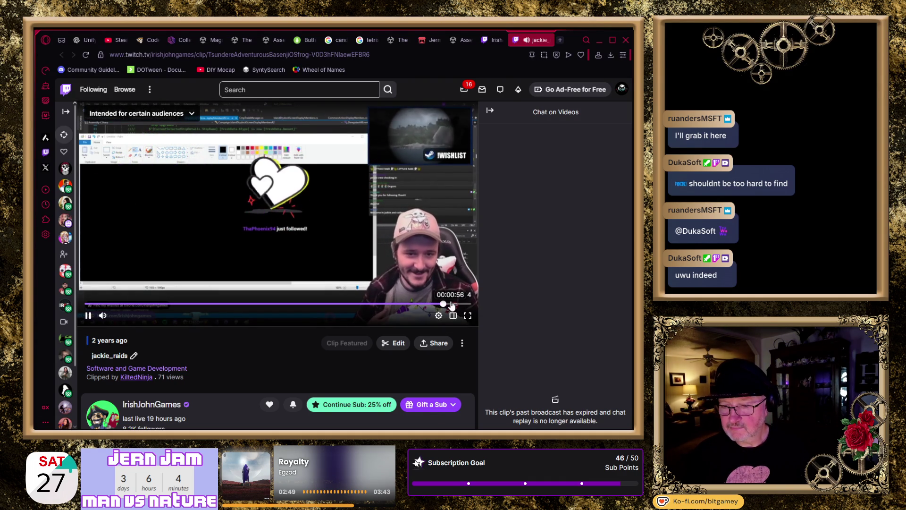
{"action": "left_click", "coordinate": [548, 40]}
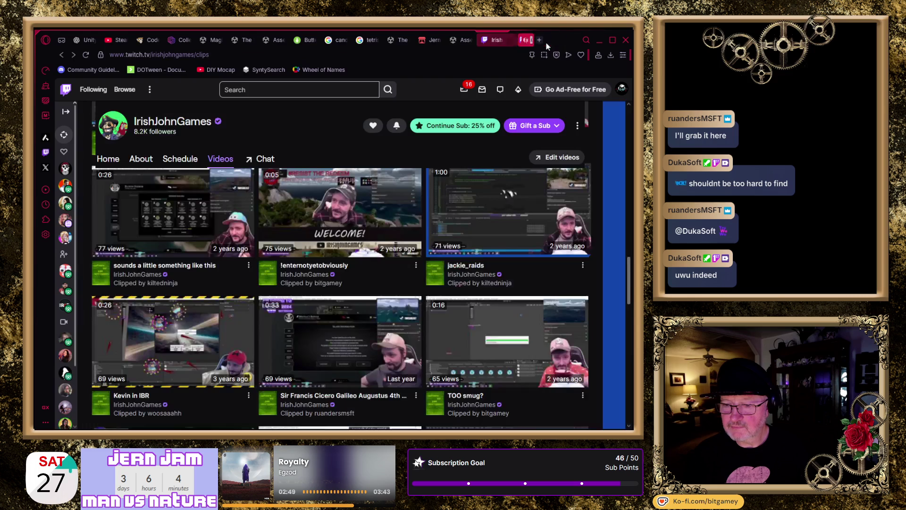
{"action": "scroll", "coordinate": [554, 213], "scroll_direction": "down", "scroll_amount": 3}
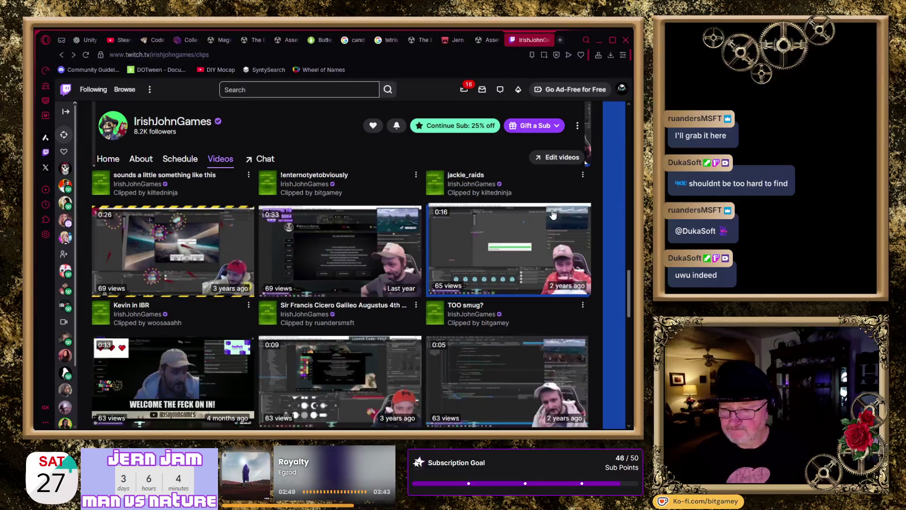
{"action": "scroll", "coordinate": [554, 214], "scroll_direction": "down", "scroll_amount": 1}
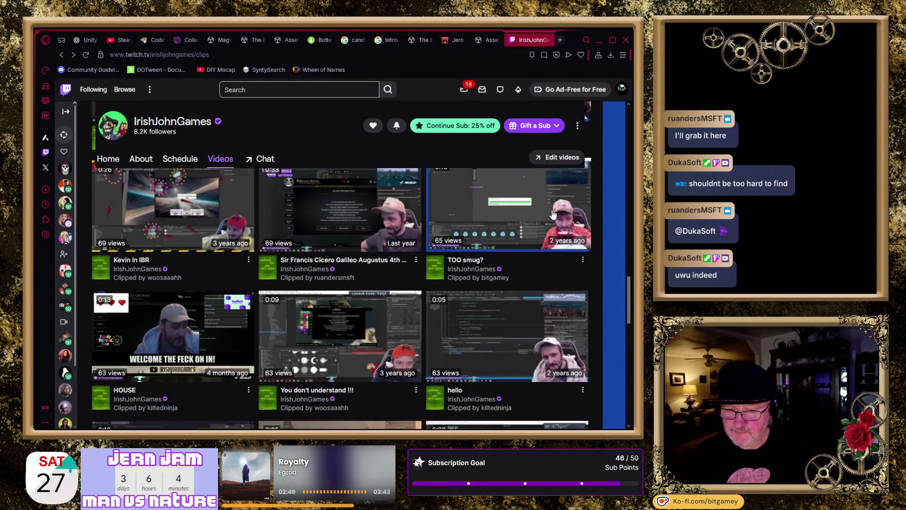
{"action": "scroll", "coordinate": [552, 214], "scroll_direction": "down", "scroll_amount": 1}
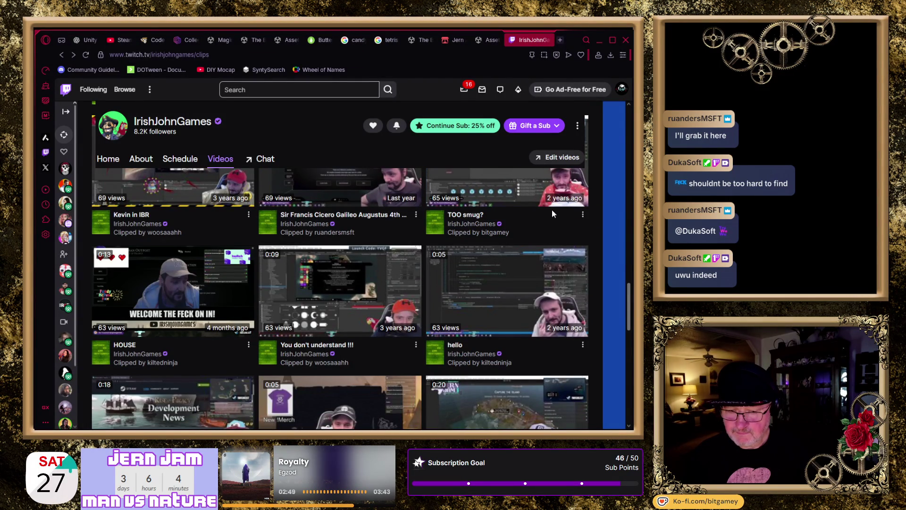
{"action": "scroll", "coordinate": [552, 214], "scroll_direction": "down", "scroll_amount": 1}
{"action": "middle_click", "coordinate": [189, 245]}
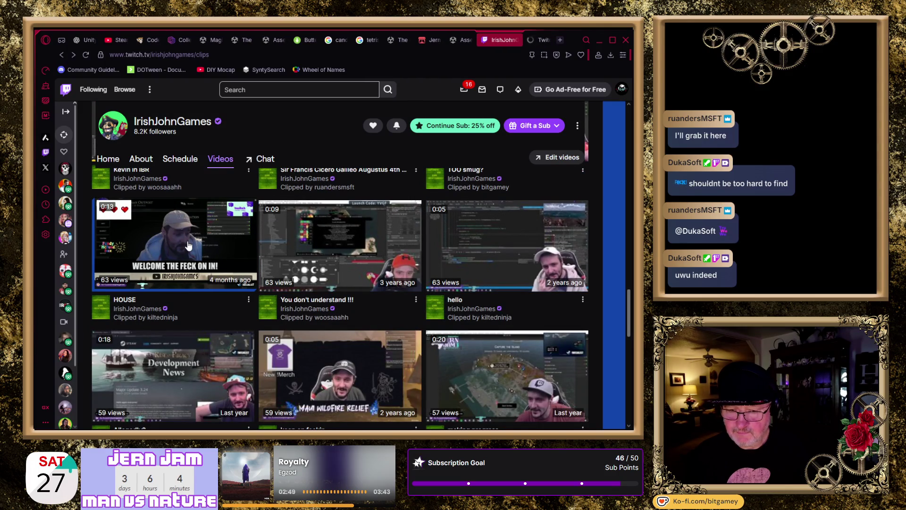
{"action": "left_click", "coordinate": [532, 41]}
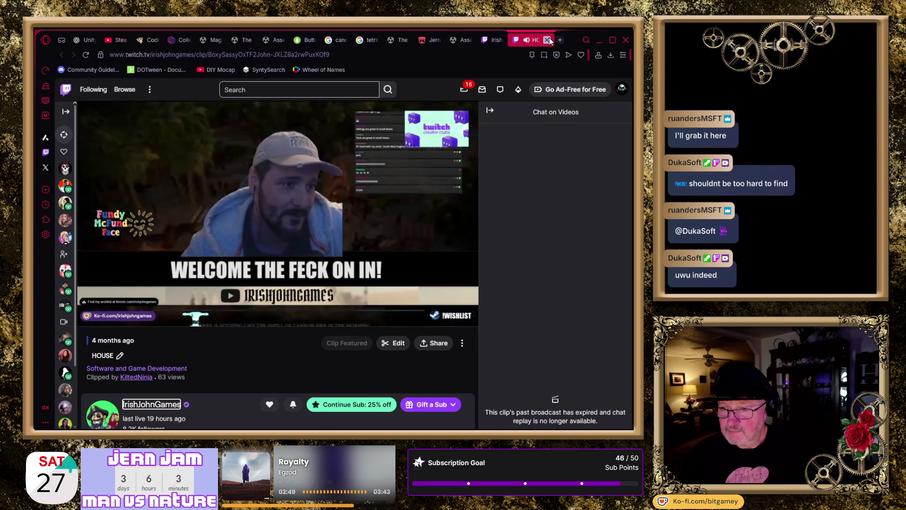
{"action": "key", "text": "alt+Left"}
{"action": "scroll", "coordinate": [513, 181], "scroll_direction": "down", "scroll_amount": 1}
{"action": "middle_click", "coordinate": [476, 208]}
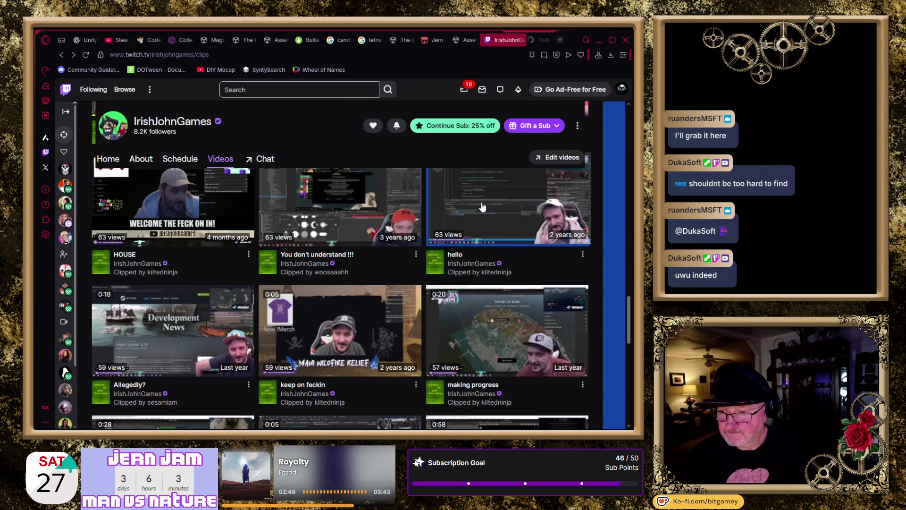
{"action": "left_click", "coordinate": [538, 40]}
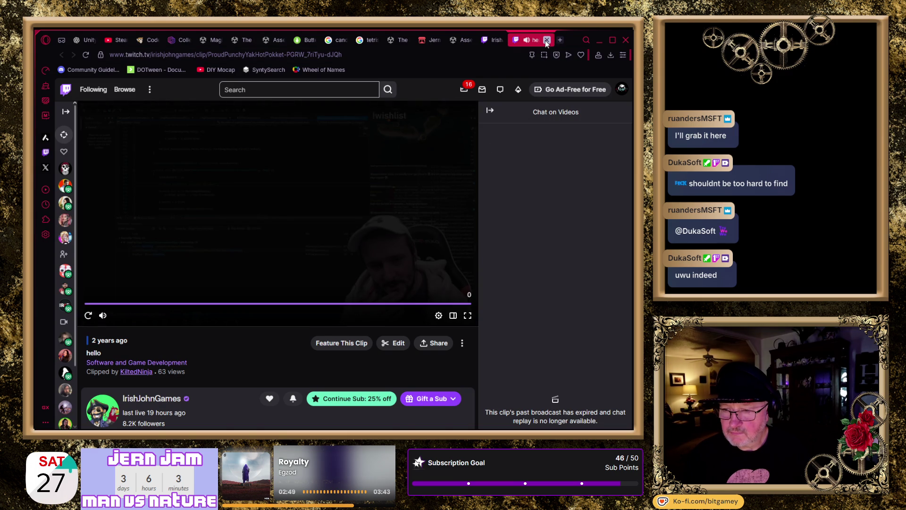
{"action": "left_click", "coordinate": [546, 40]}
{"action": "scroll", "coordinate": [552, 276], "scroll_direction": "down", "scroll_amount": 2}
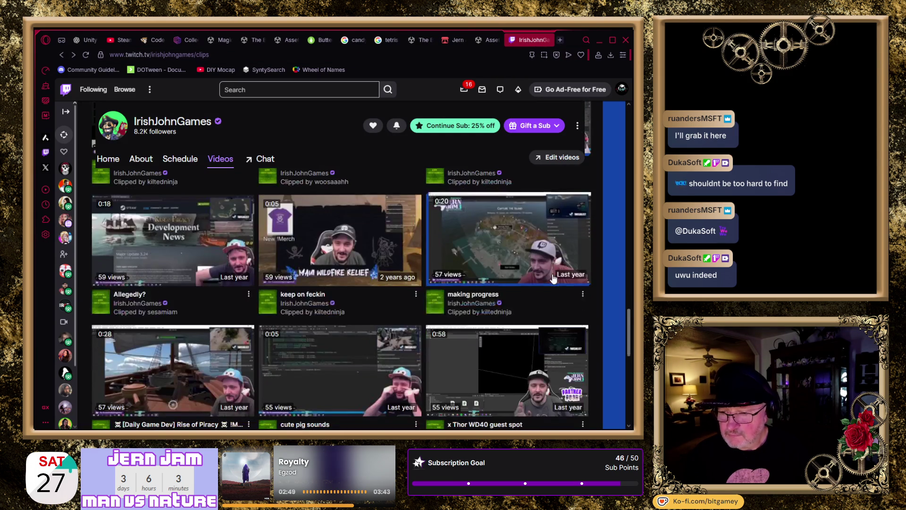
{"action": "middle_click", "coordinate": [331, 255]}
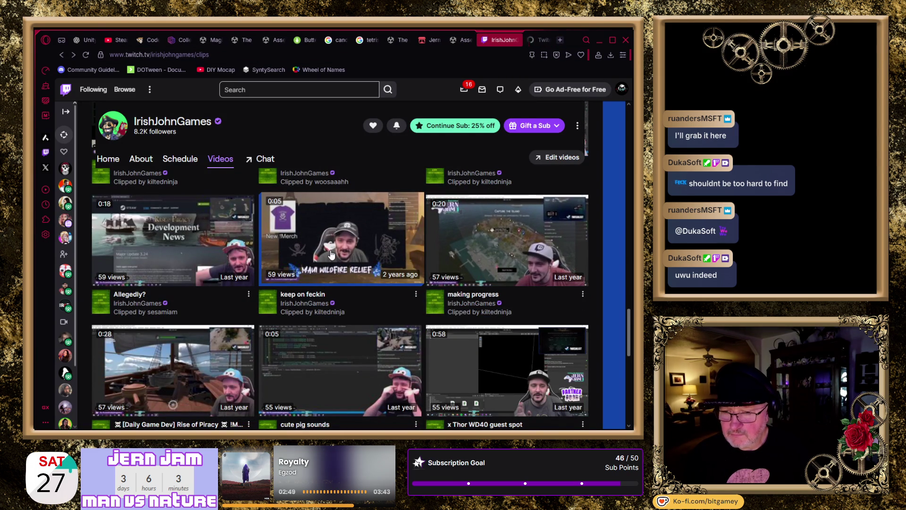
{"action": "left_click", "coordinate": [538, 40]}
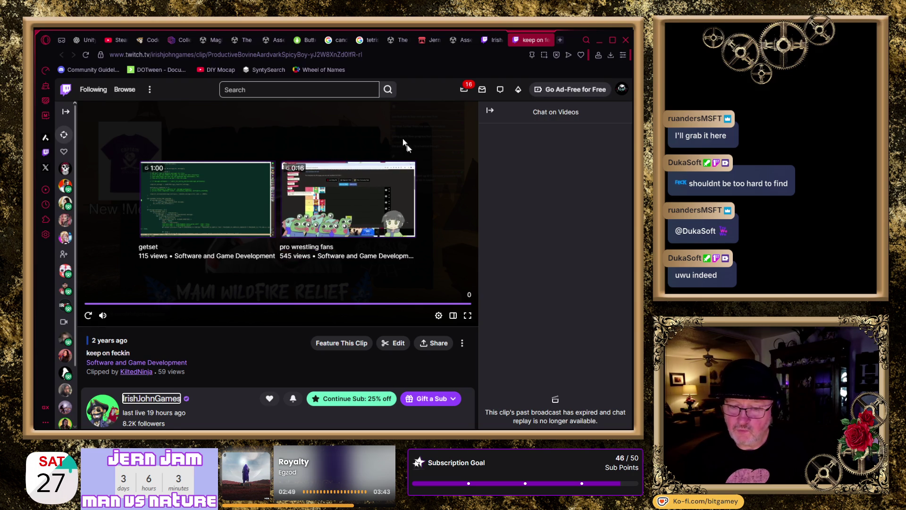
{"action": "left_click", "coordinate": [548, 39]}
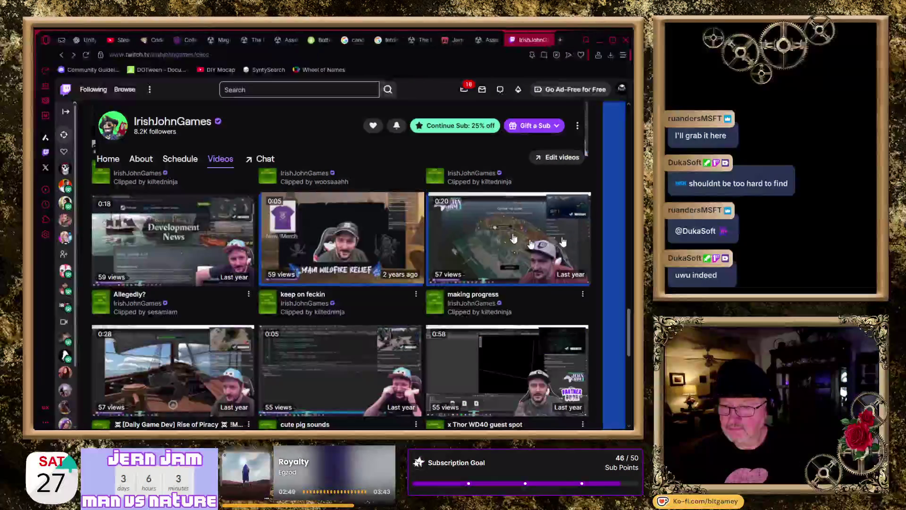
{"action": "scroll", "coordinate": [440, 259], "scroll_direction": "down", "scroll_amount": 2}
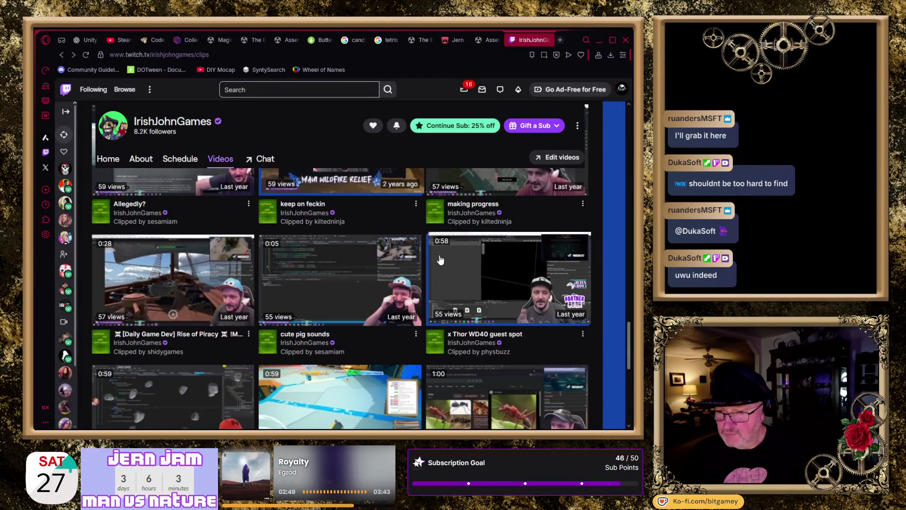
{"action": "scroll", "coordinate": [440, 259], "scroll_direction": "down", "scroll_amount": 1}
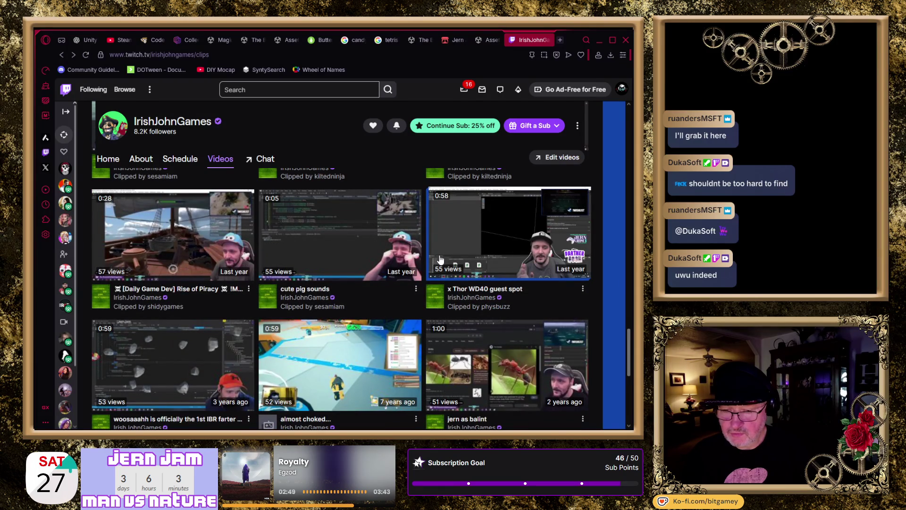
{"action": "middle_click", "coordinate": [178, 255]}
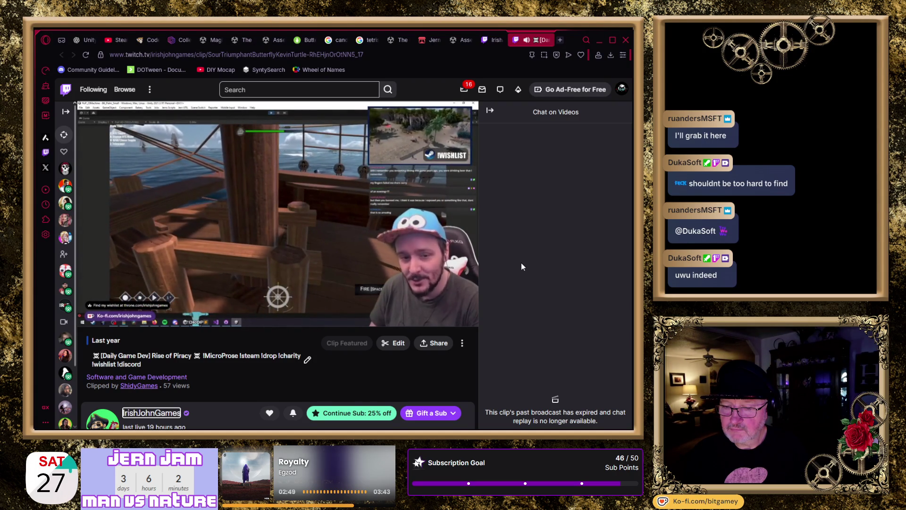
{"action": "mouse_move", "coordinate": [394, 287]}
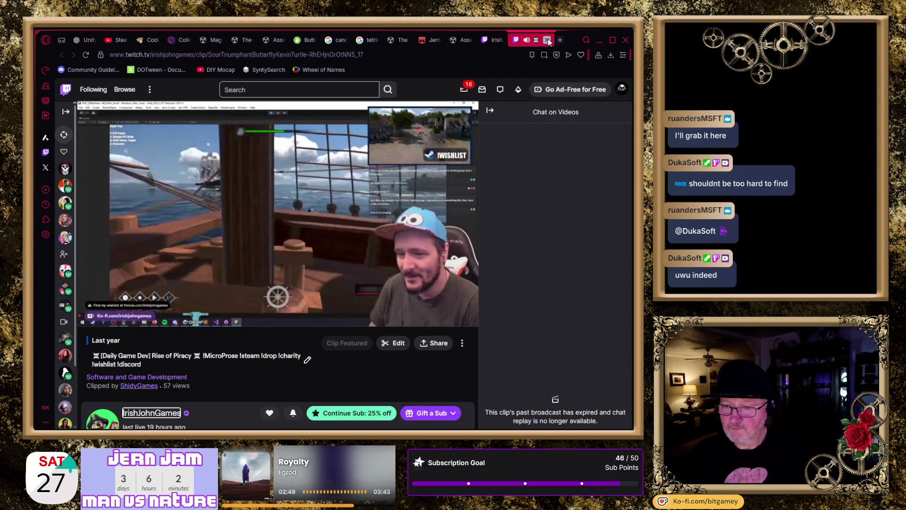
{"action": "left_click", "coordinate": [547, 40]}
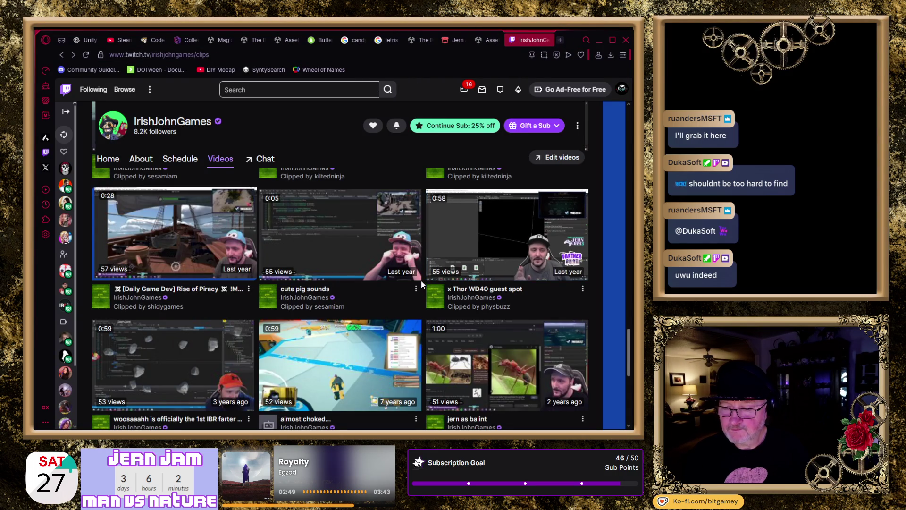
{"action": "scroll", "coordinate": [422, 281], "scroll_direction": "down", "scroll_amount": 1}
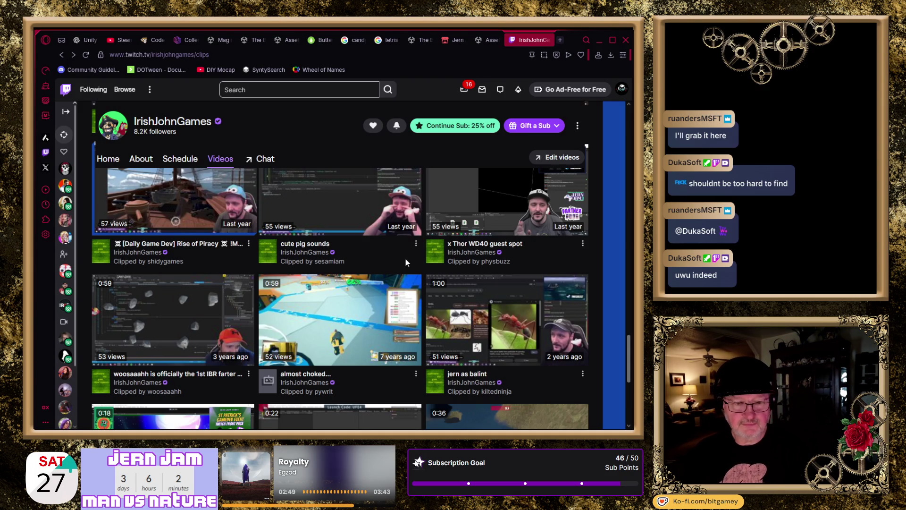
{"action": "scroll", "coordinate": [423, 259], "scroll_direction": "down", "scroll_amount": 1}
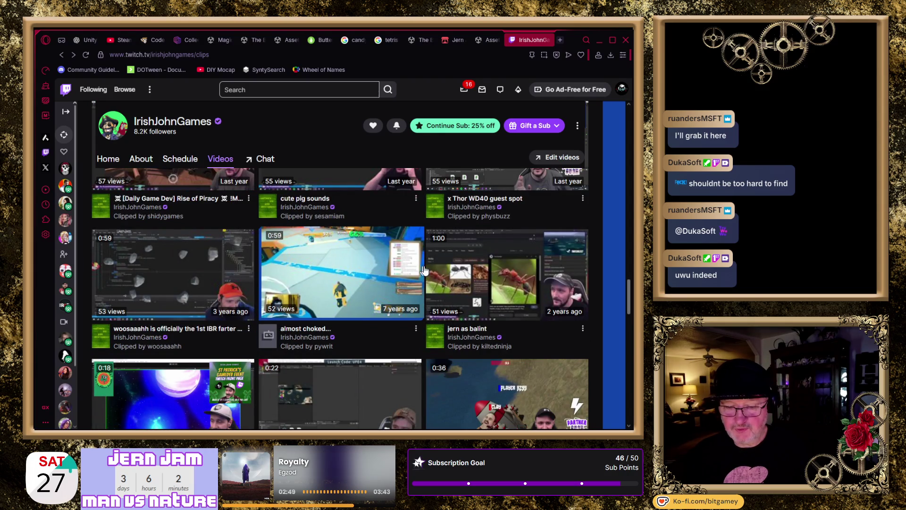
{"action": "scroll", "coordinate": [424, 271], "scroll_direction": "down", "scroll_amount": 1}
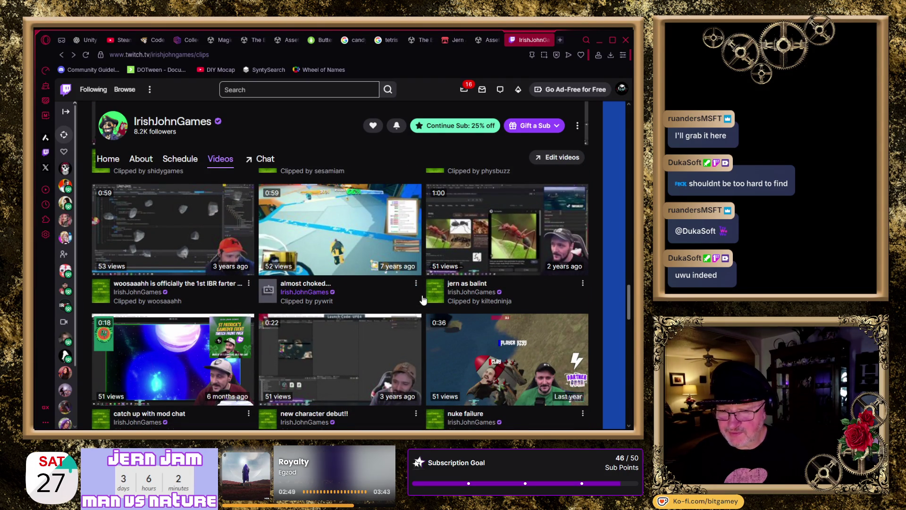
{"action": "scroll", "coordinate": [423, 301], "scroll_direction": "down", "scroll_amount": 2}
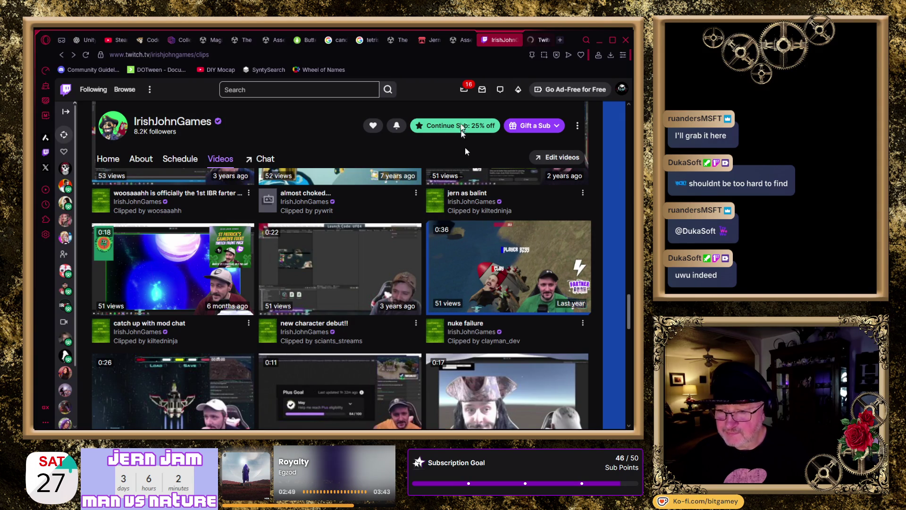
{"action": "left_click", "coordinate": [532, 40]}
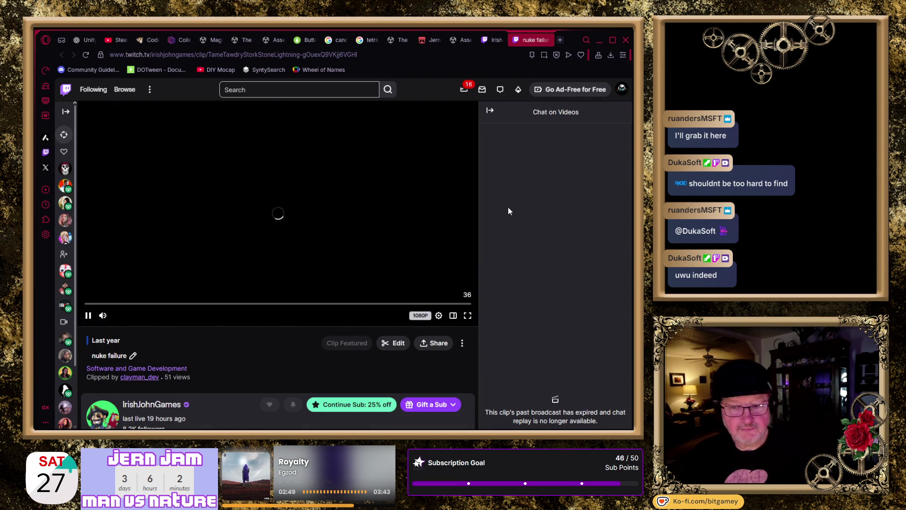
{"action": "mouse_move", "coordinate": [138, 323]}
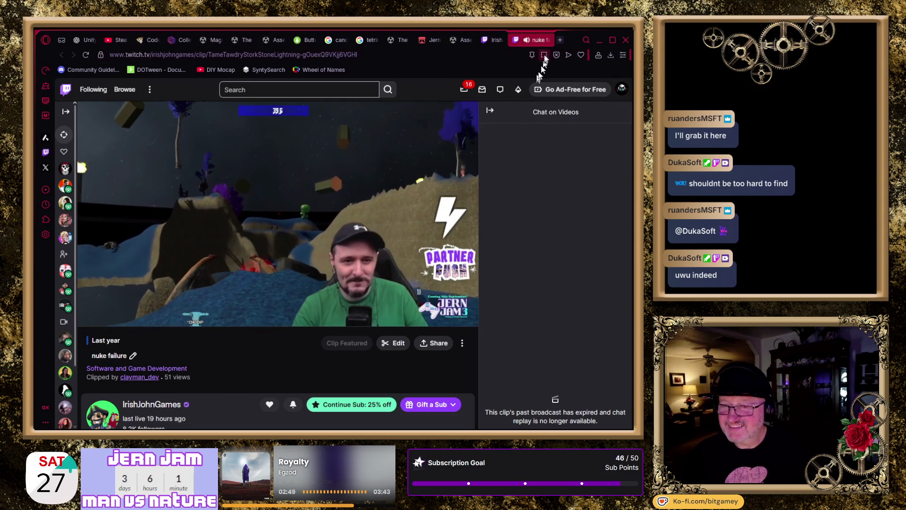
{"action": "left_click", "coordinate": [546, 40]}
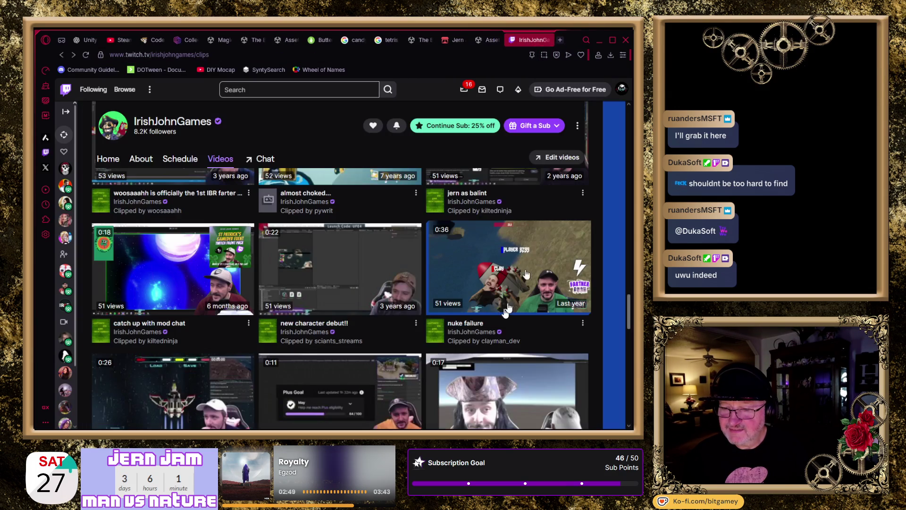
{"action": "scroll", "coordinate": [484, 256], "scroll_direction": "down", "scroll_amount": 1}
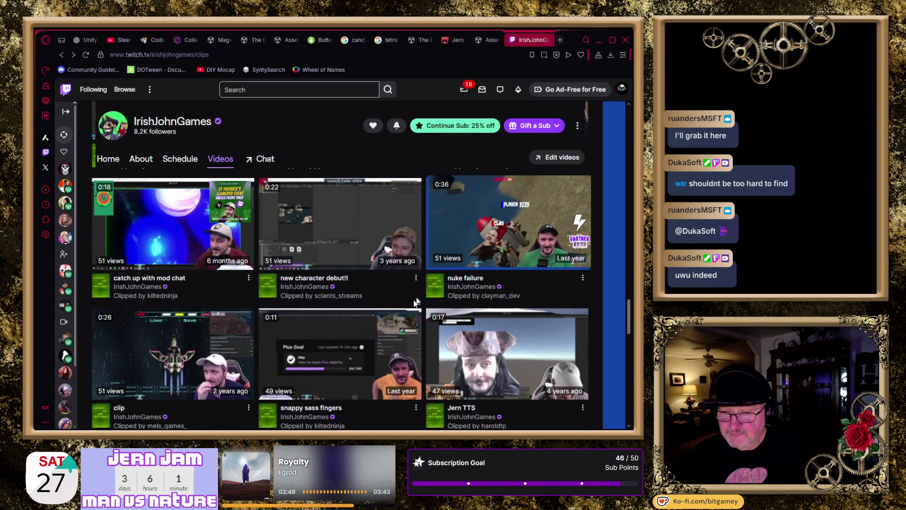
Step: Open the 'catch up with mod chat' clip in a new tab and let it play
{"action": "scroll", "coordinate": [414, 303], "scroll_direction": "down", "scroll_amount": 1}
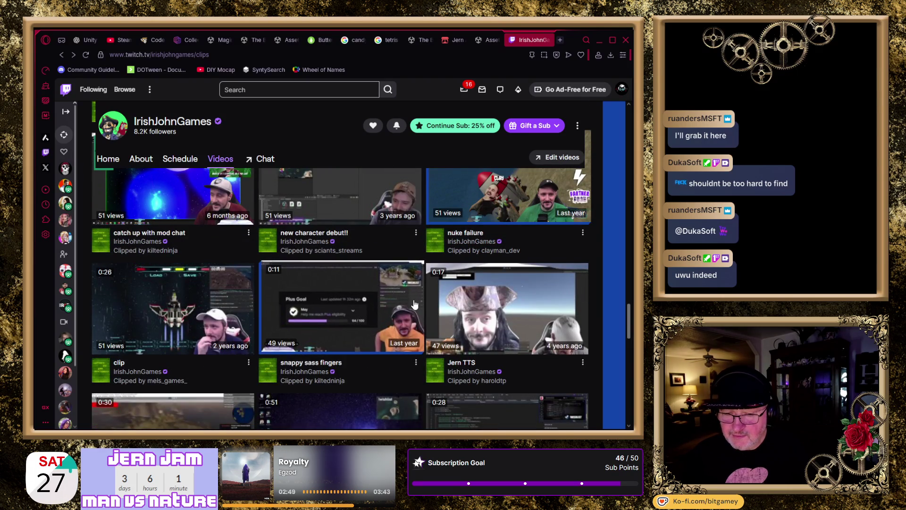
{"action": "scroll", "coordinate": [414, 303], "scroll_direction": "up", "scroll_amount": 1}
{"action": "middle_click", "coordinate": [579, 229]}
{"action": "left_click", "coordinate": [536, 41]}
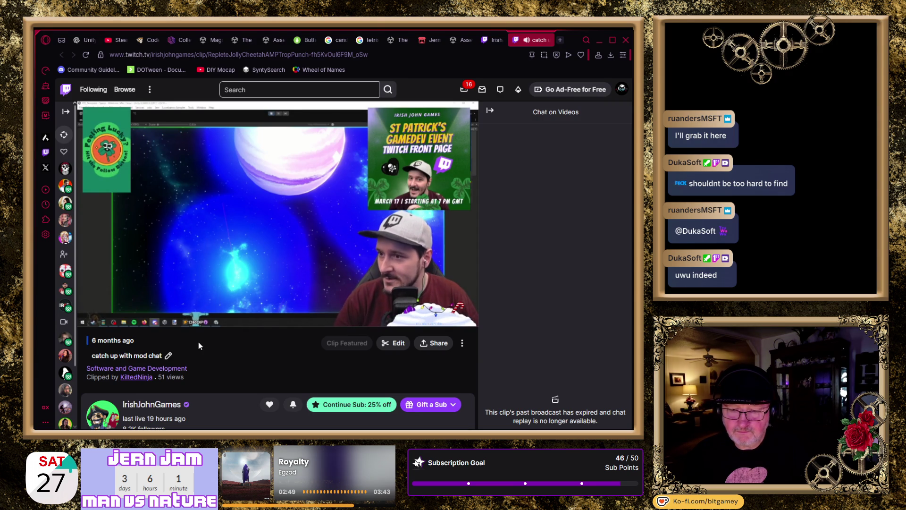
{"action": "mouse_move", "coordinate": [243, 312]}
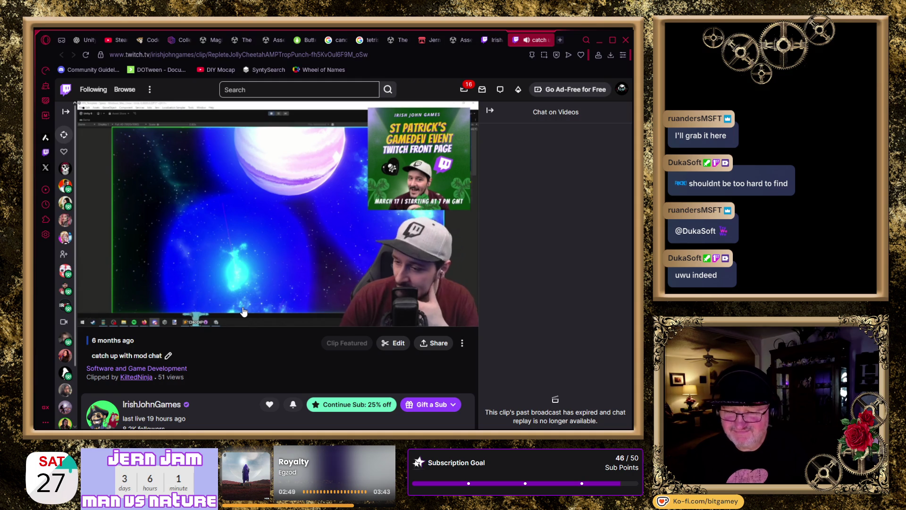
{"action": "mouse_move", "coordinate": [276, 313]}
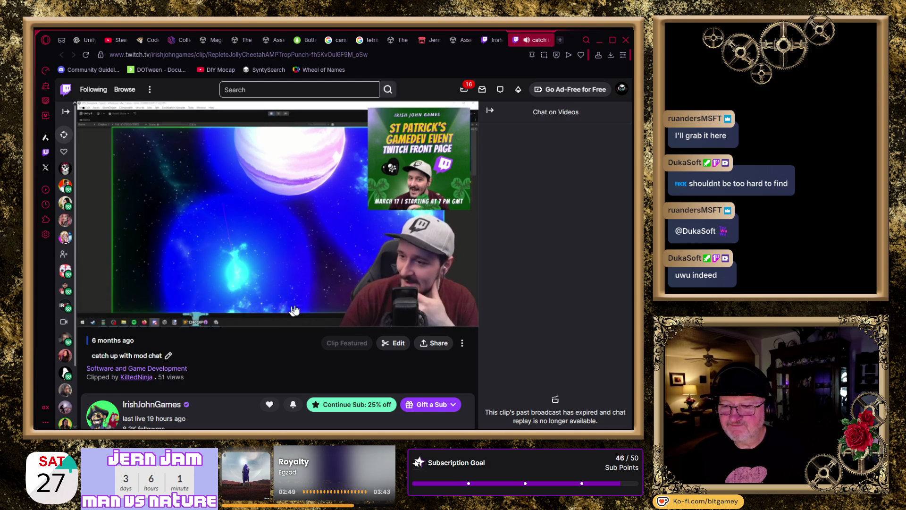
{"action": "mouse_move", "coordinate": [308, 294]}
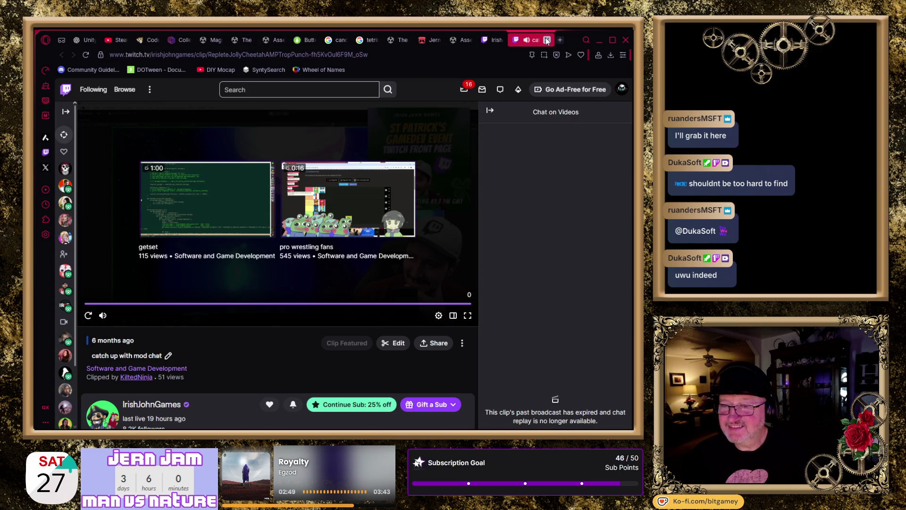
Step: Close the finished mod chat clip and switch to the tab for the clip titled 'clip'
{"action": "left_click", "coordinate": [546, 40]}
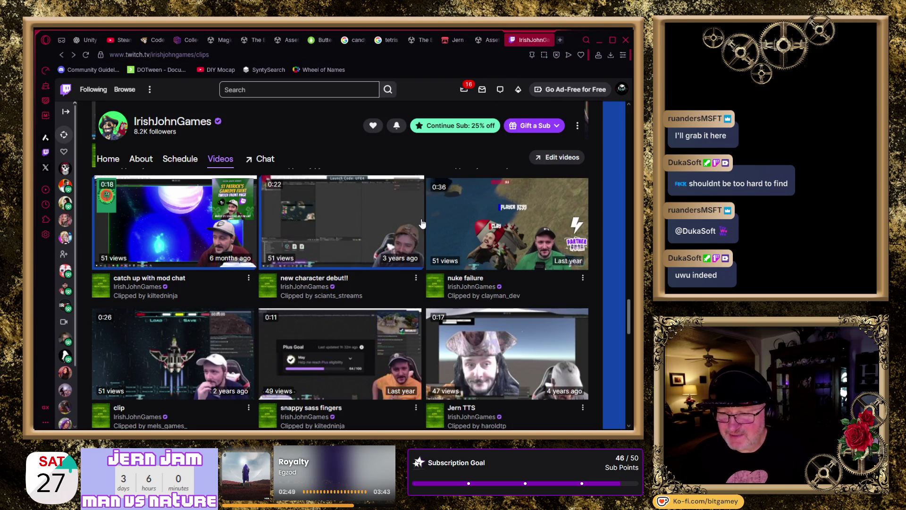
{"action": "scroll", "coordinate": [422, 222], "scroll_direction": "down", "scroll_amount": 3}
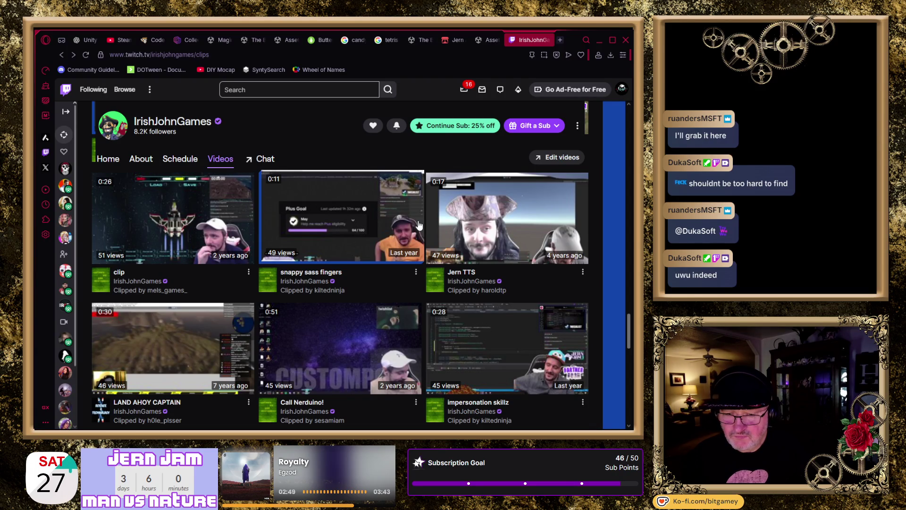
{"action": "scroll", "coordinate": [419, 225], "scroll_direction": "down", "scroll_amount": 1}
{"action": "scroll", "coordinate": [419, 225], "scroll_direction": "up", "scroll_amount": 1}
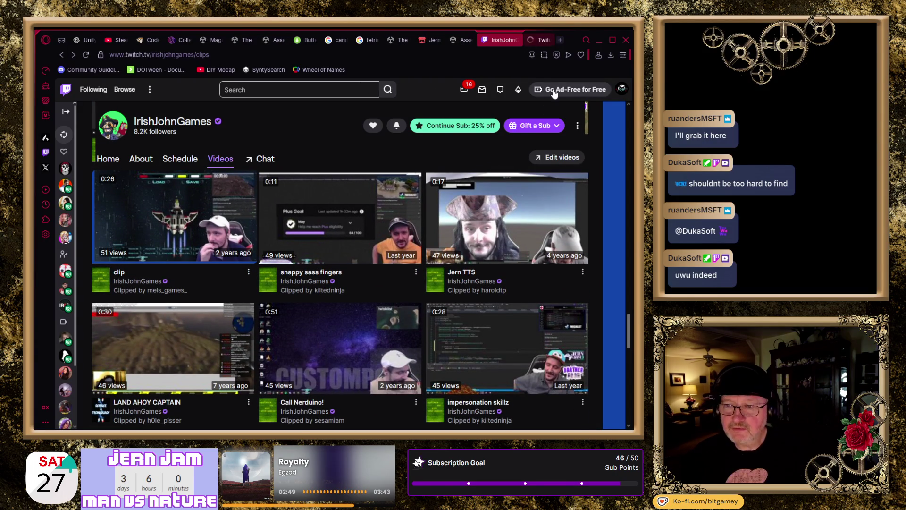
{"action": "left_click", "coordinate": [532, 39]}
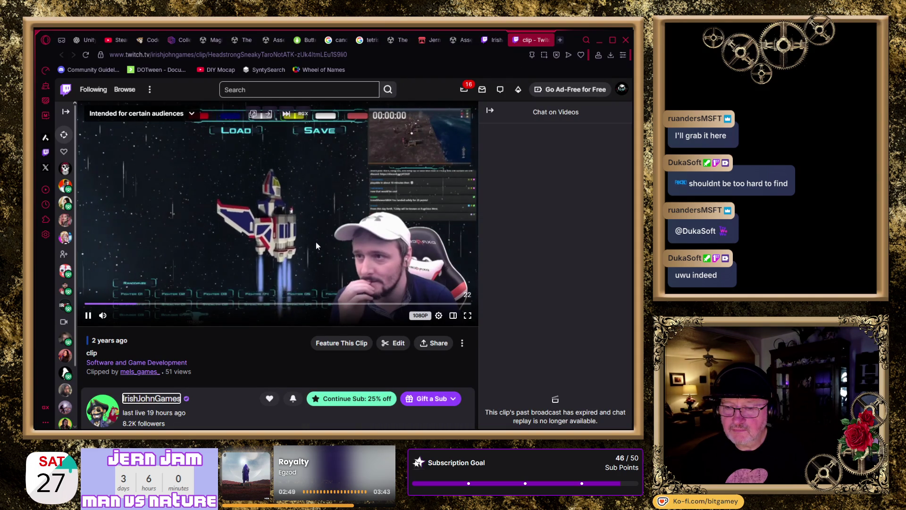
Step: Unmute the 'clip' clip, let it play, then close its tab
{"action": "left_click", "coordinate": [154, 315]}
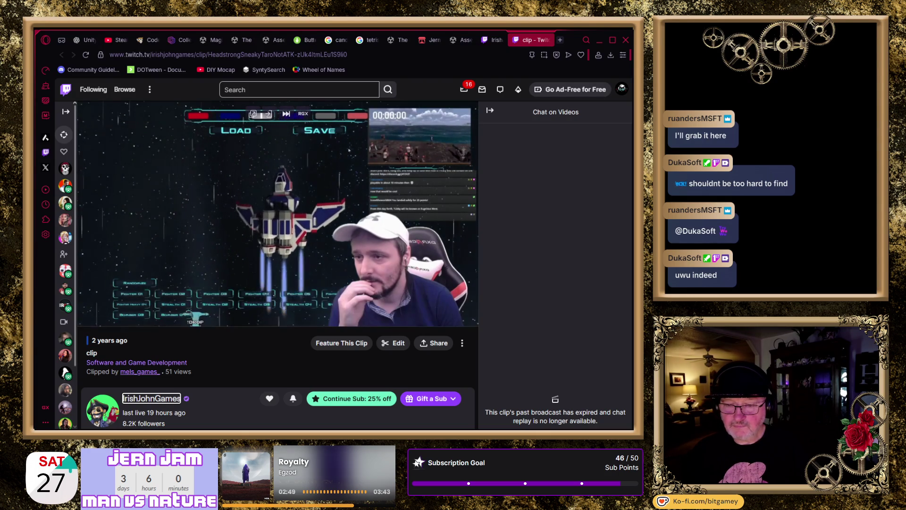
{"action": "mouse_move", "coordinate": [435, 294]}
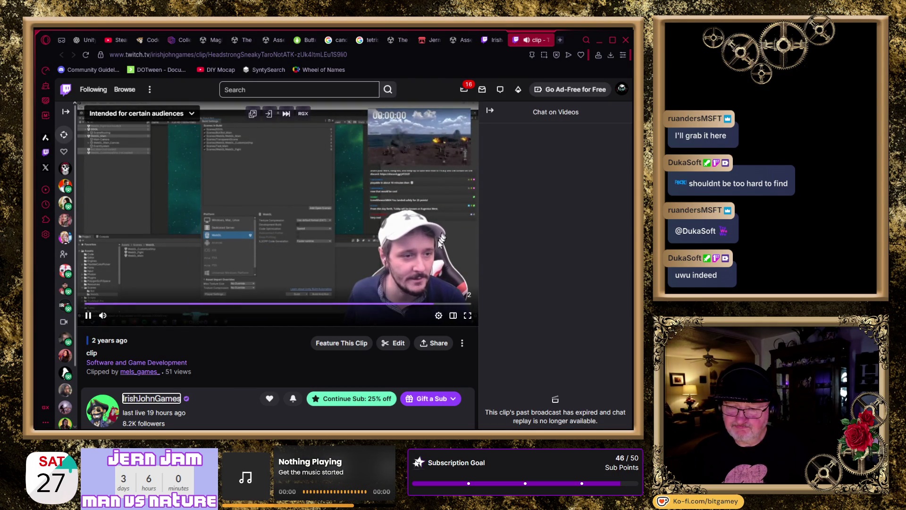
{"action": "left_click", "coordinate": [548, 40]}
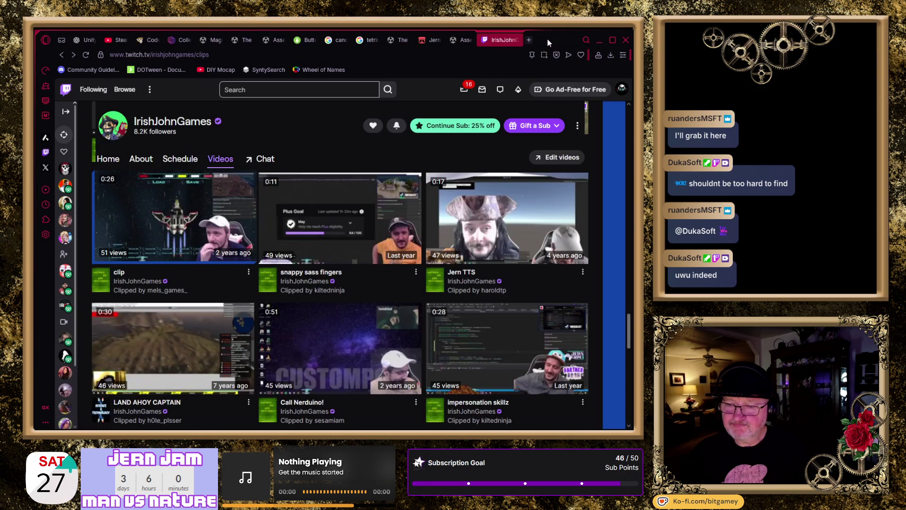
Step: Scroll the IrishJohnGames clips grid, watch the Call Nerduino! clip, then close its tab
{"action": "scroll", "coordinate": [468, 191], "scroll_direction": "down", "scroll_amount": 2}
{"action": "scroll", "coordinate": [448, 213], "scroll_direction": "down", "scroll_amount": 1}
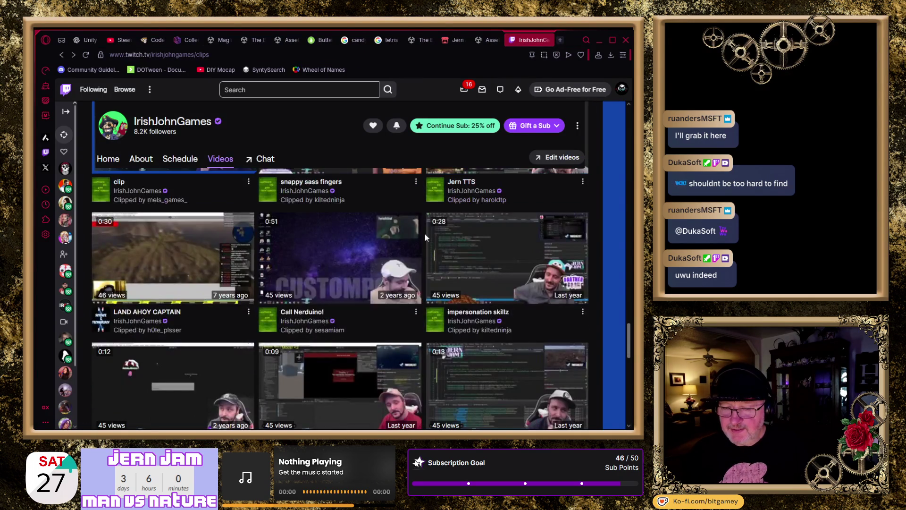
{"action": "scroll", "coordinate": [424, 219], "scroll_direction": "down", "scroll_amount": 1}
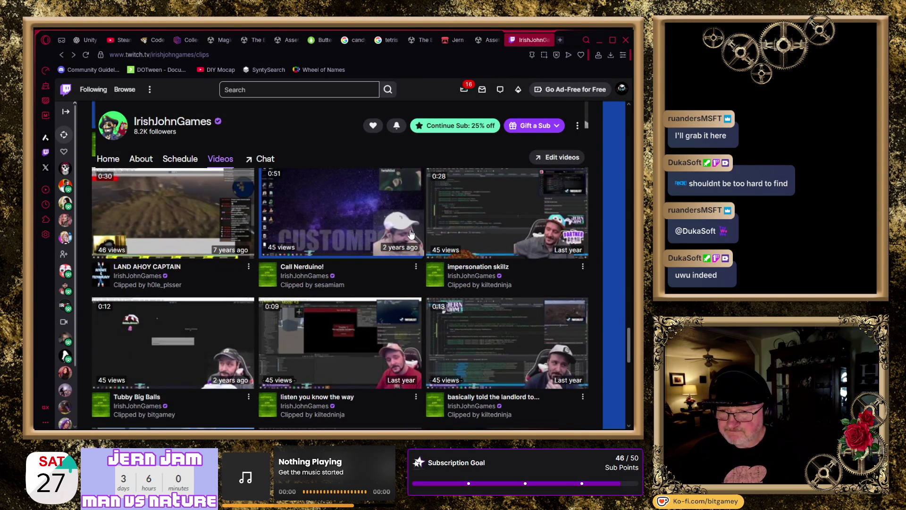
{"action": "scroll", "coordinate": [411, 235], "scroll_direction": "down", "scroll_amount": 1}
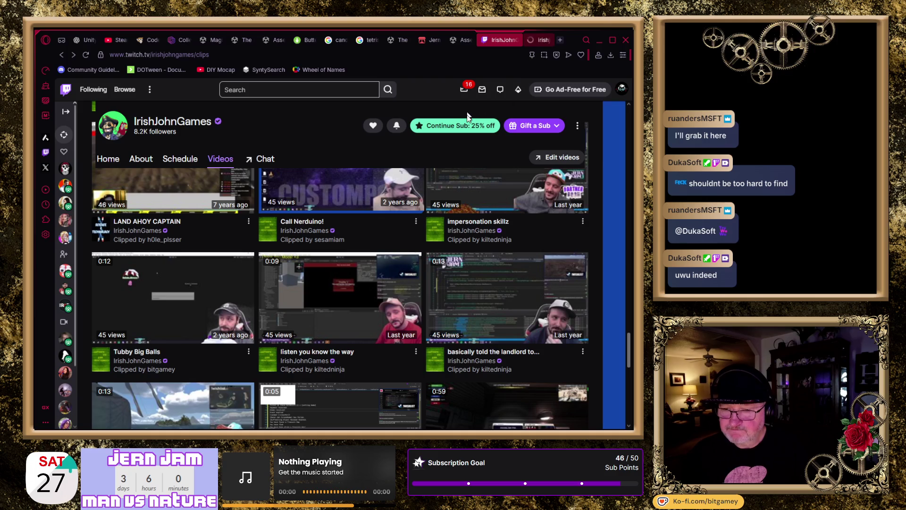
{"action": "left_click", "coordinate": [538, 42]}
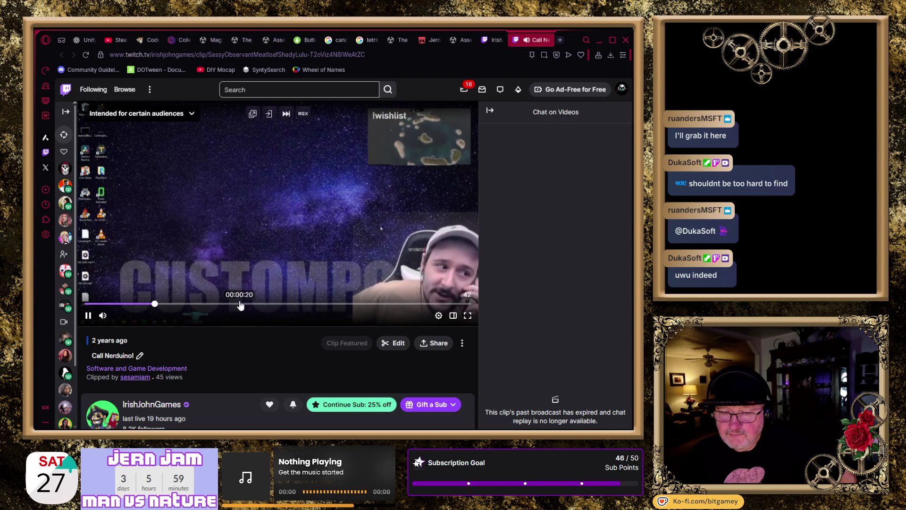
{"action": "mouse_move", "coordinate": [433, 254]}
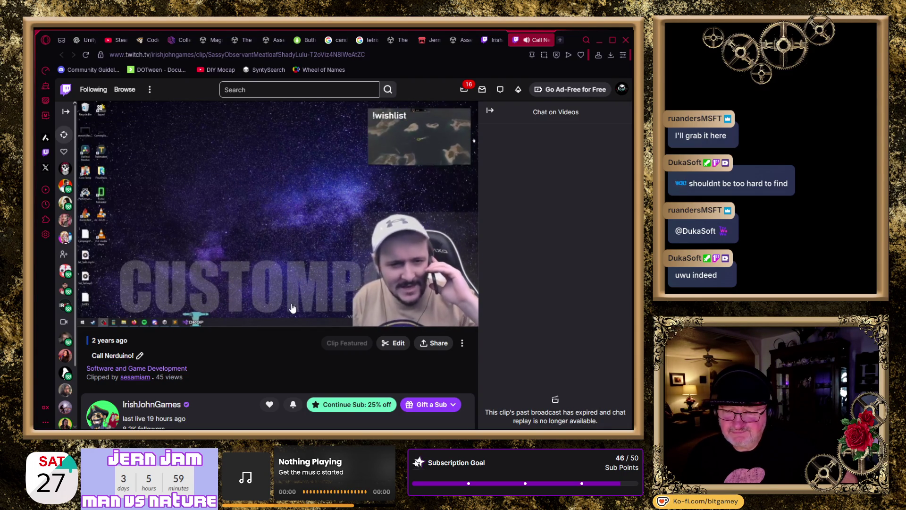
{"action": "mouse_move", "coordinate": [350, 290]}
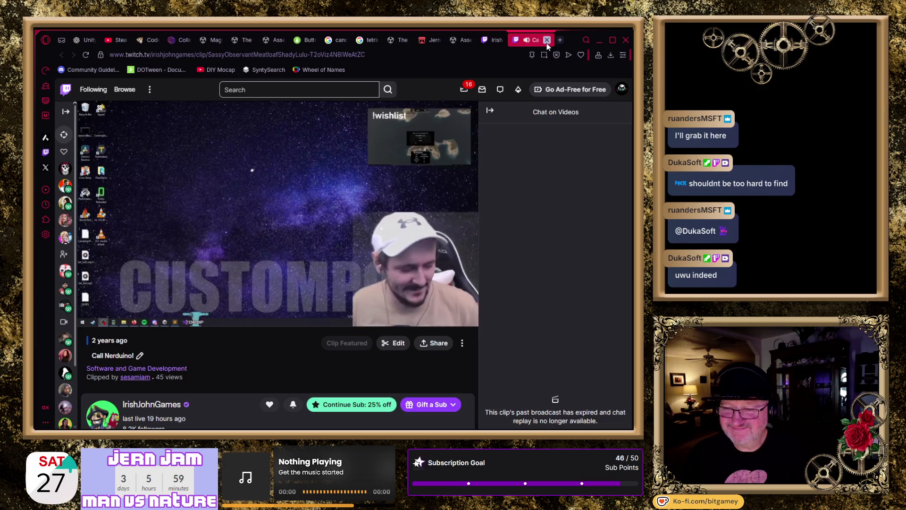
{"action": "left_click", "coordinate": [547, 40]}
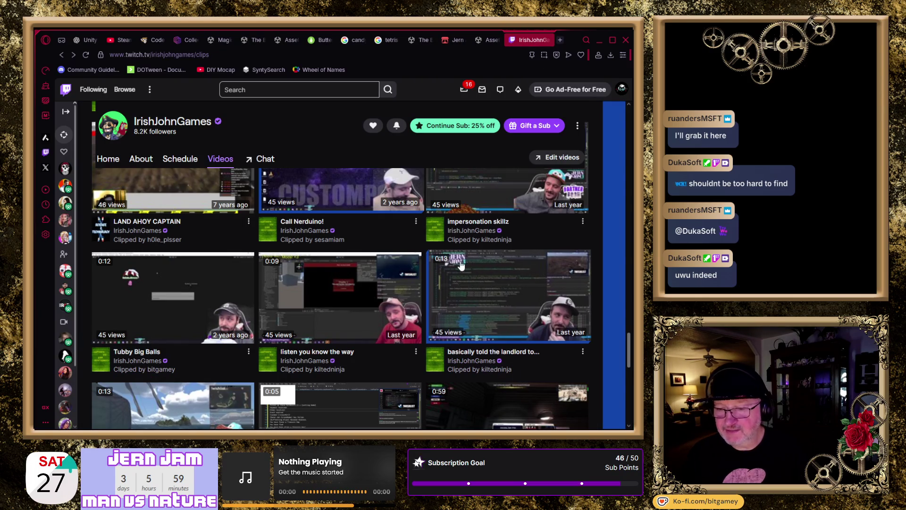
Step: Scroll down the clips grid and open the Twitch Charity Raid Train clip in a new tab
{"action": "scroll", "coordinate": [467, 264], "scroll_direction": "down", "scroll_amount": 2}
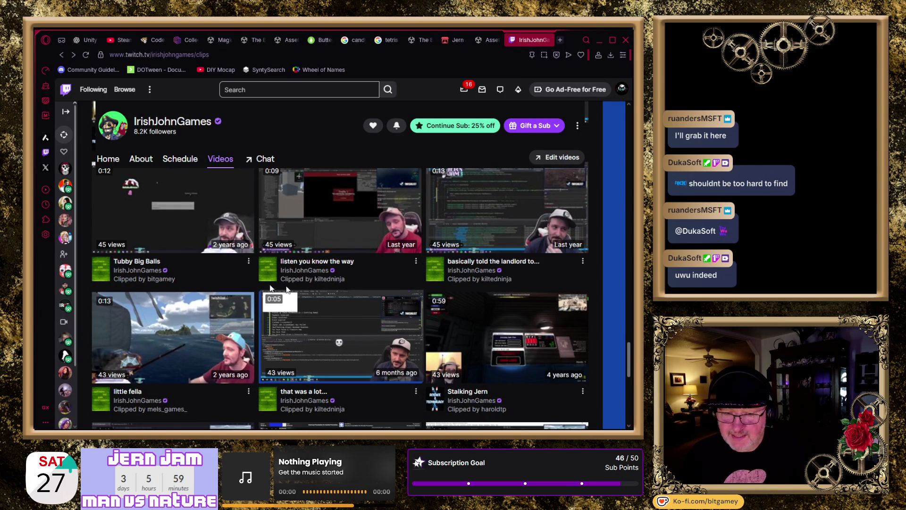
{"action": "scroll", "coordinate": [247, 283], "scroll_direction": "down", "scroll_amount": 1}
{"action": "scroll", "coordinate": [247, 286], "scroll_direction": "down", "scroll_amount": 1}
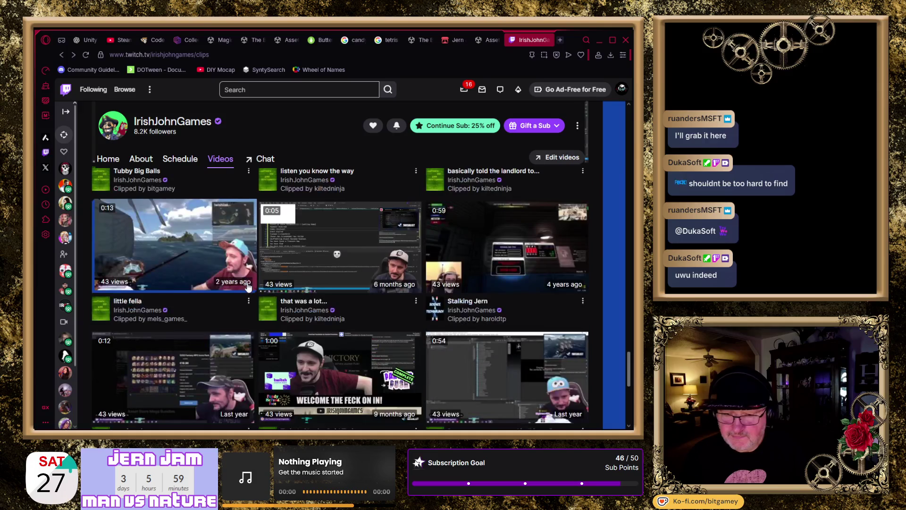
{"action": "scroll", "coordinate": [247, 286], "scroll_direction": "down", "scroll_amount": 1}
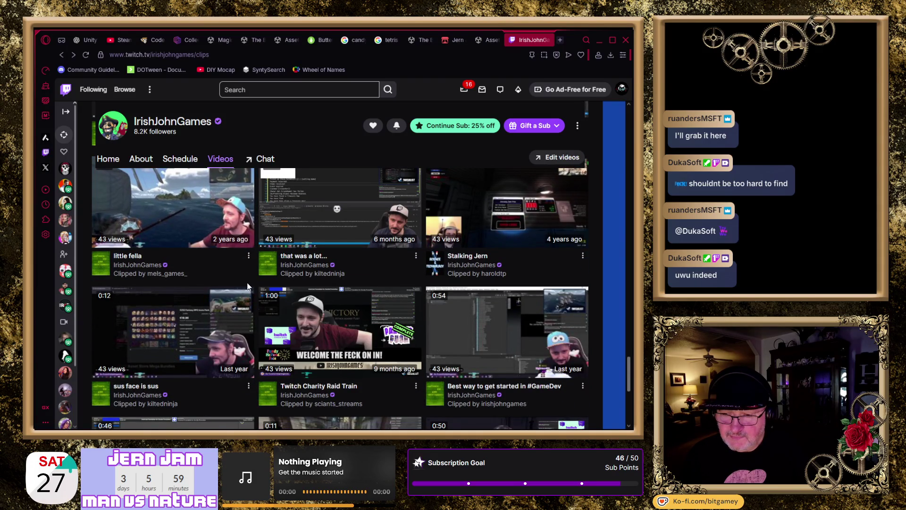
{"action": "scroll", "coordinate": [248, 286], "scroll_direction": "down", "scroll_amount": 1}
{"action": "scroll", "coordinate": [247, 286], "scroll_direction": "down", "scroll_amount": 1}
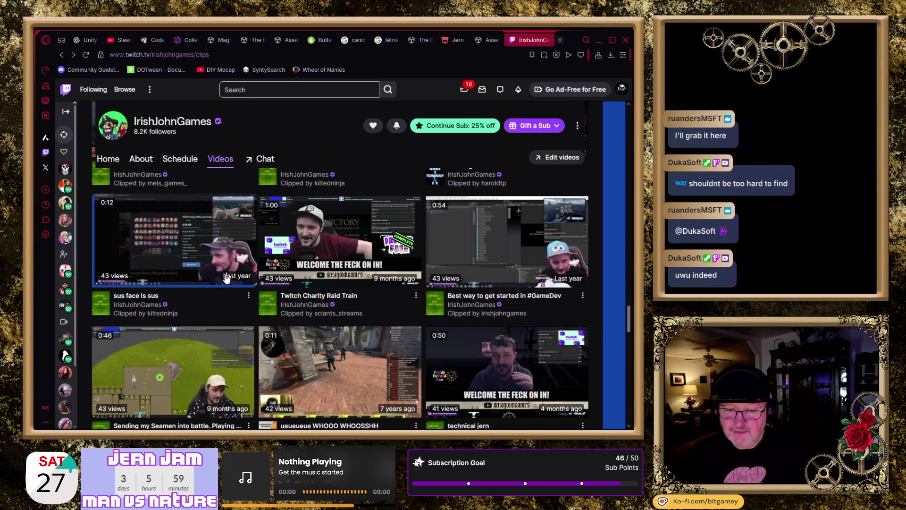
{"action": "middle_click", "coordinate": [368, 279]}
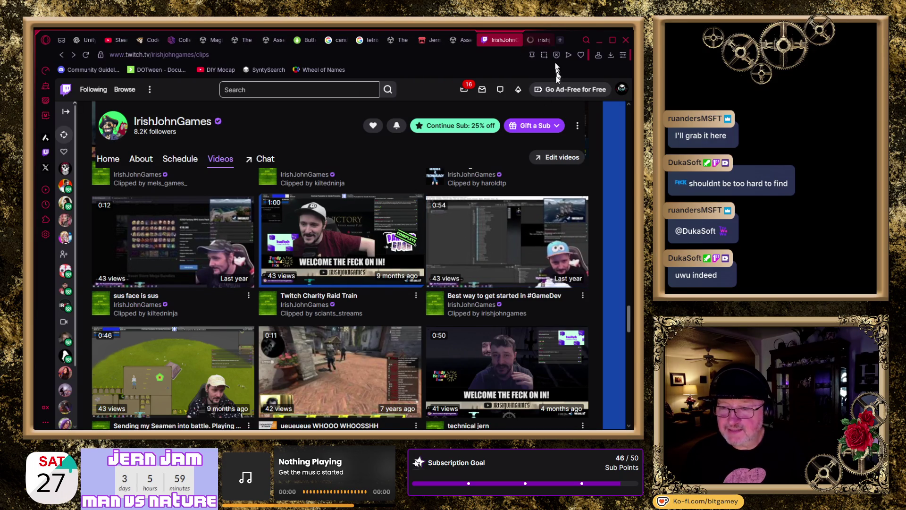
{"action": "left_click", "coordinate": [535, 42]}
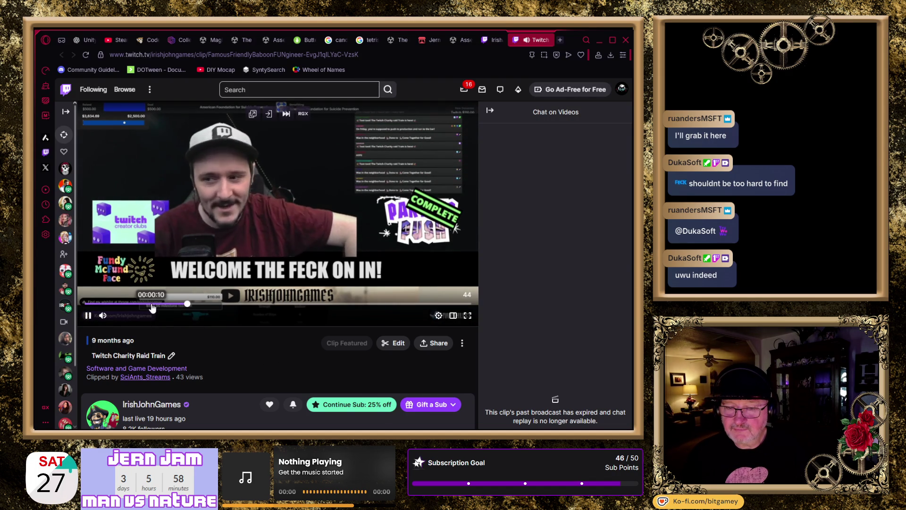
Step: Replay from about 00:00:15 with Always Show Events on, pause on the welcome line, and select the clip URL
{"action": "left_click", "coordinate": [88, 317]}
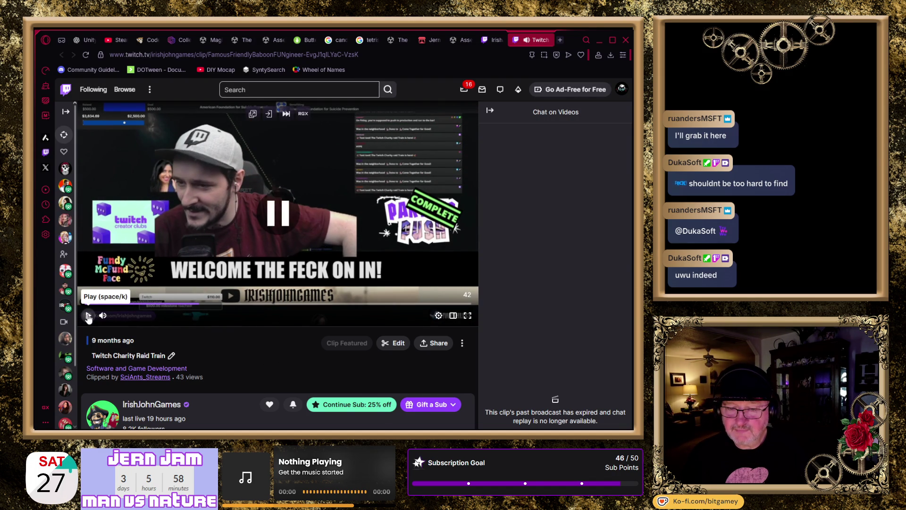
{"action": "left_click", "coordinate": [184, 306]}
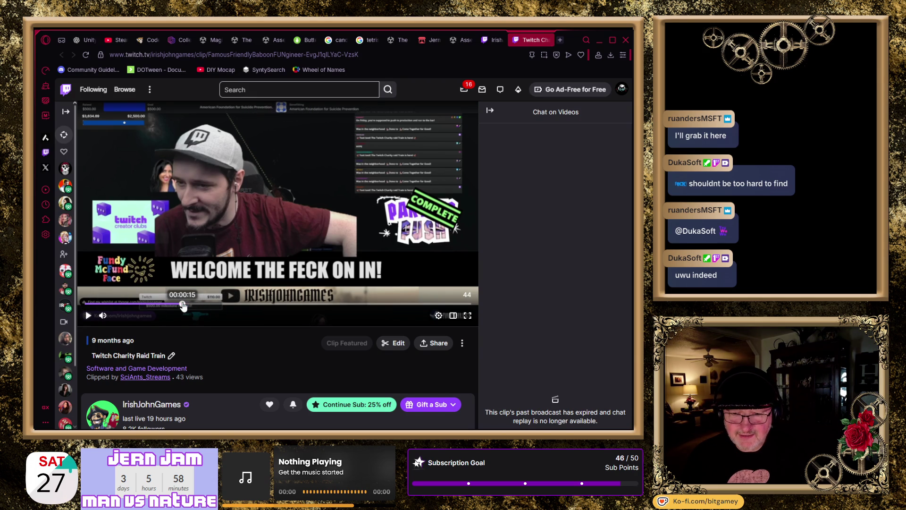
{"action": "left_click", "coordinate": [87, 317]}
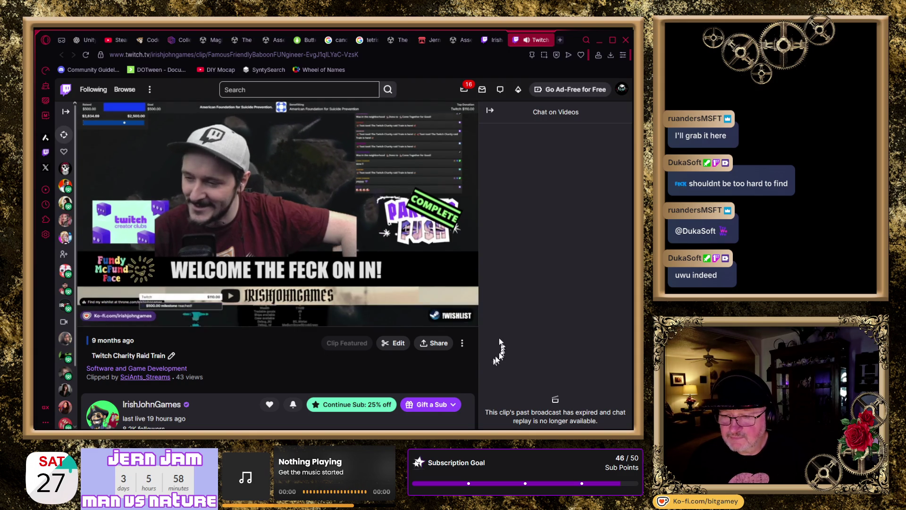
{"action": "left_click", "coordinate": [438, 317]}
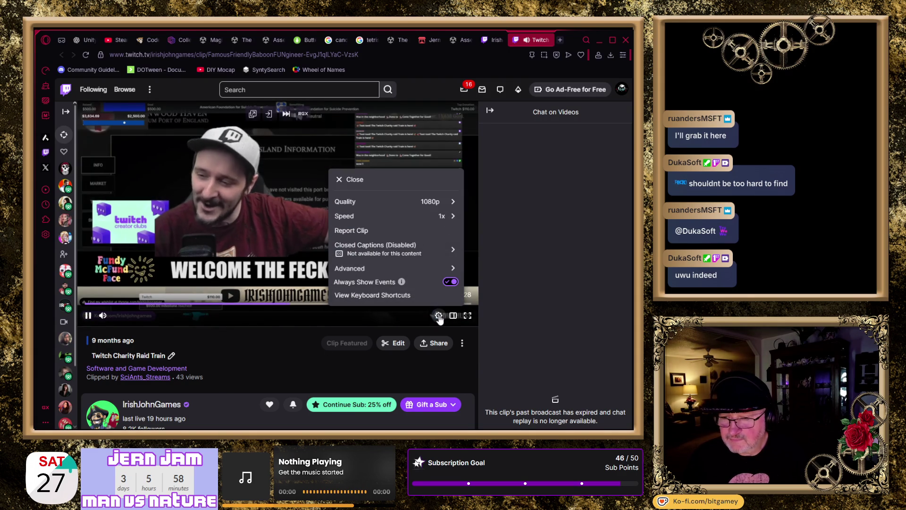
{"action": "left_click", "coordinate": [450, 282]}
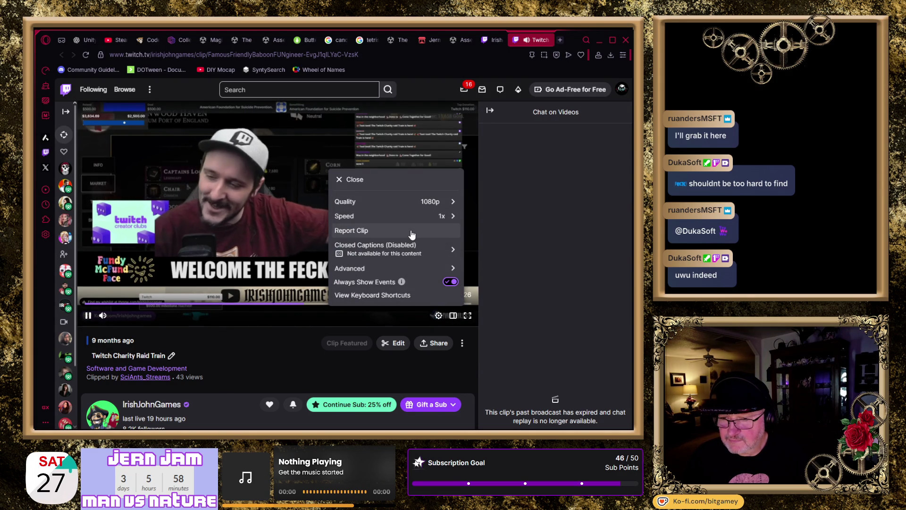
{"action": "left_click", "coordinate": [541, 320]}
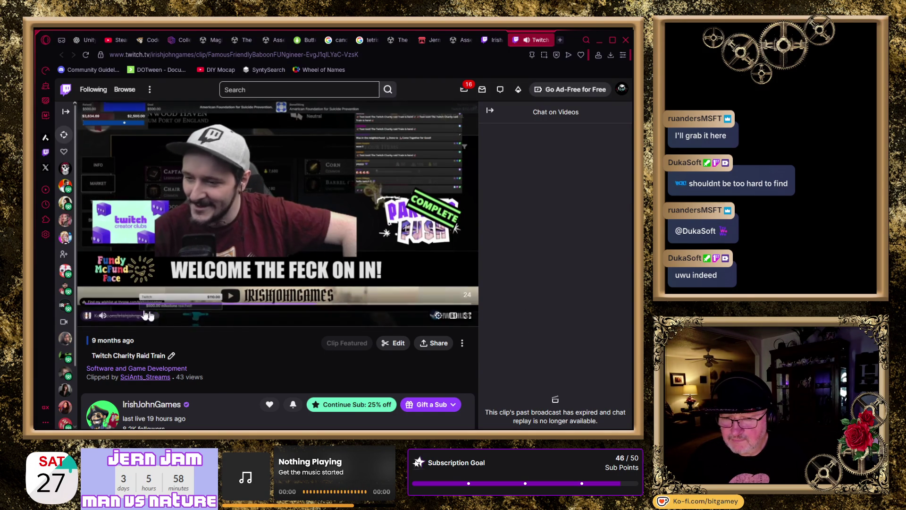
{"action": "left_click", "coordinate": [88, 316]}
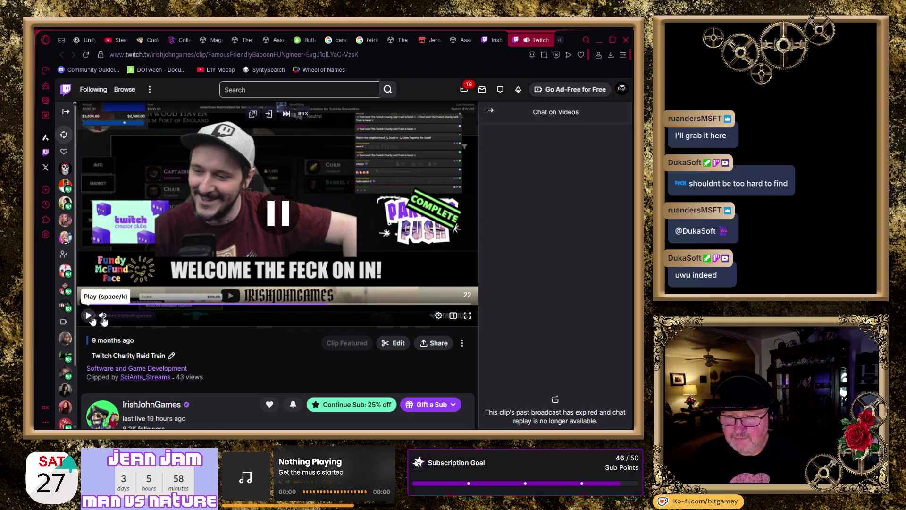
{"action": "left_click", "coordinate": [380, 55]}
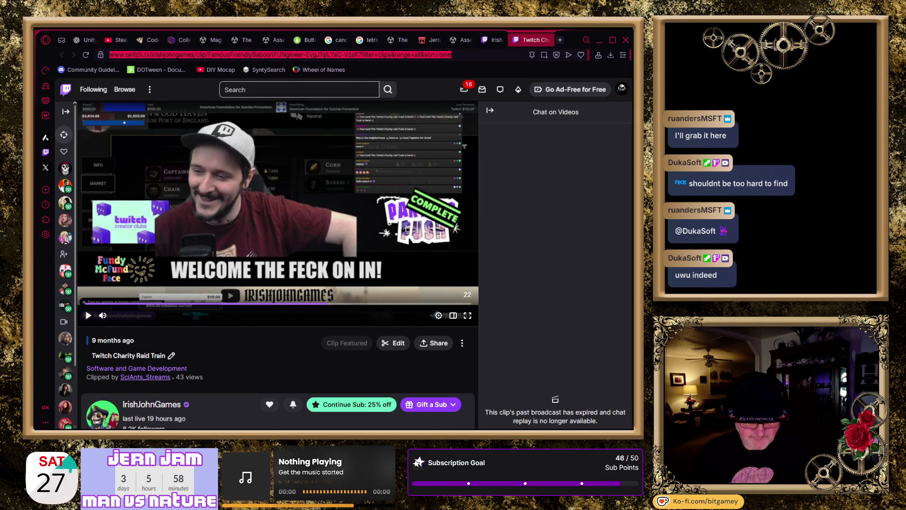
Step: Search 'download' for a Twitch VOD downloader, then paste and submit the Raid Train clip URL on untwitch.com
{"action": "type", "text": "downl"}
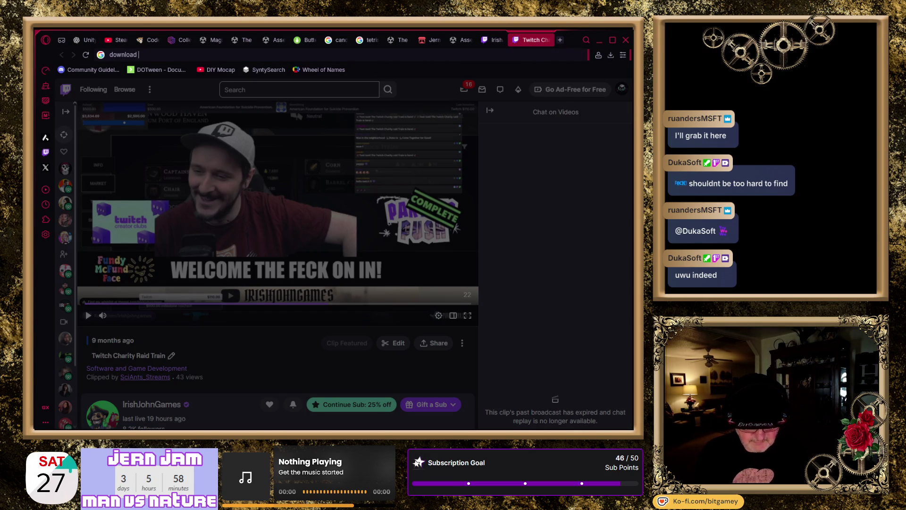
{"action": "type", "text": "oad"}
{"action": "key", "text": "Return"}
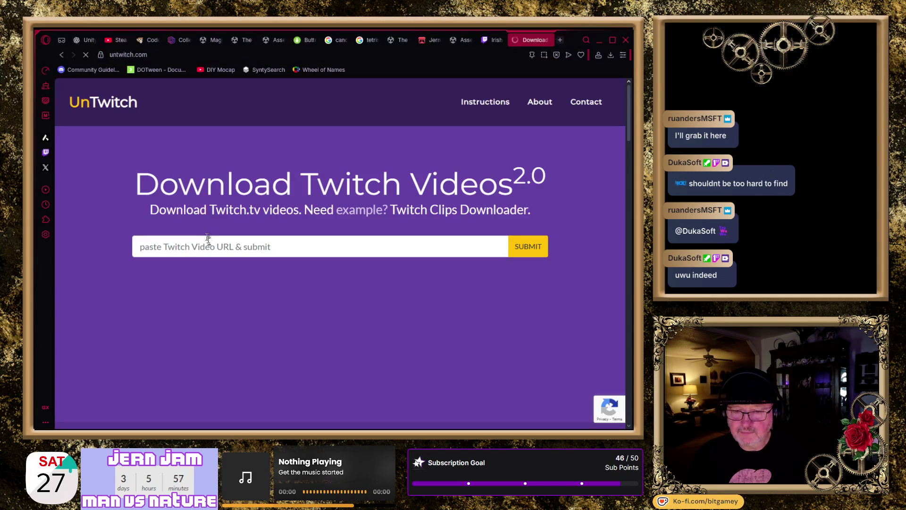
{"action": "key", "text": "ctrl+v"}
{"action": "left_click", "coordinate": [529, 260]}
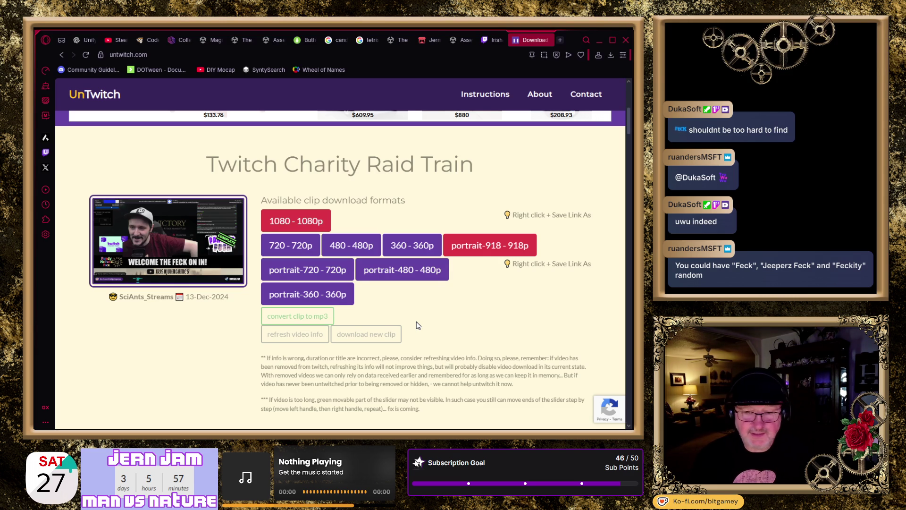
Step: Convert the Raid Train clip to MP3 and download it, dismissing the ads, then close UnTwitch
{"action": "left_click", "coordinate": [281, 319]}
{"action": "left_click", "coordinate": [347, 351]}
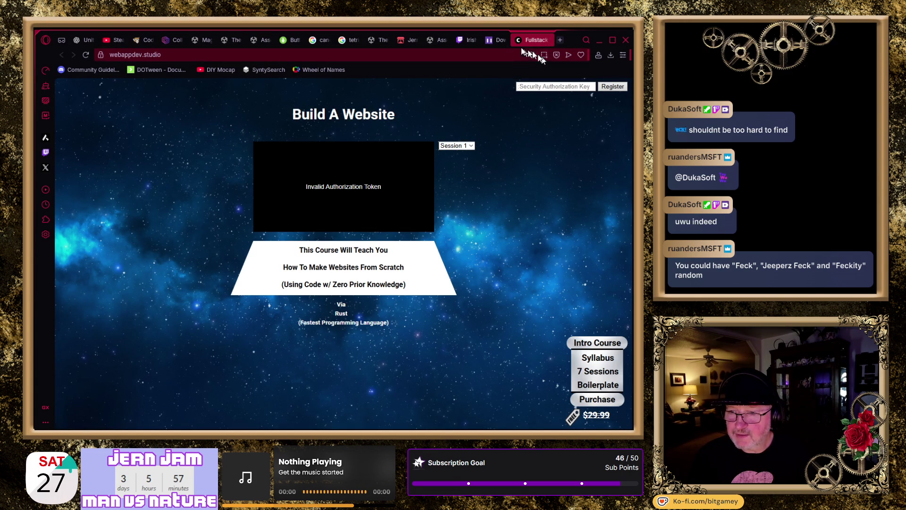
{"action": "left_click", "coordinate": [497, 40]}
{"action": "left_click", "coordinate": [404, 194]}
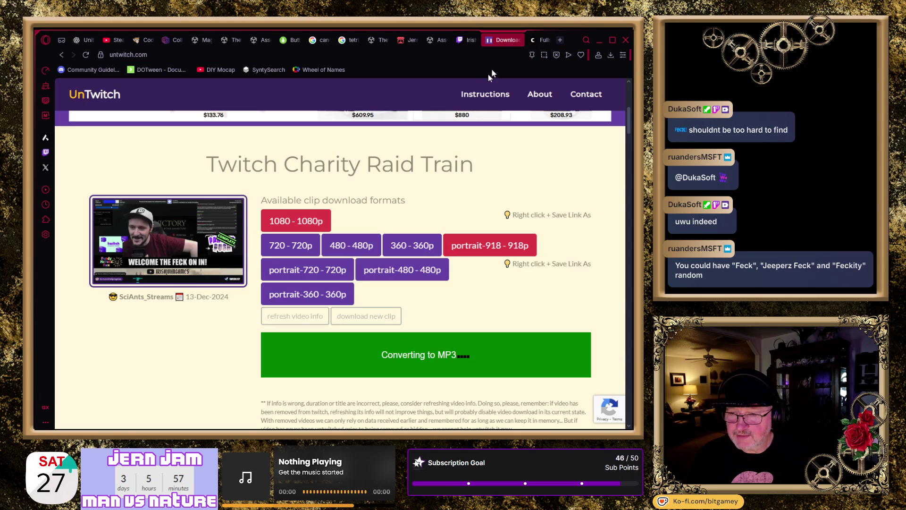
{"action": "left_click", "coordinate": [543, 40]}
{"action": "left_click", "coordinate": [546, 40]}
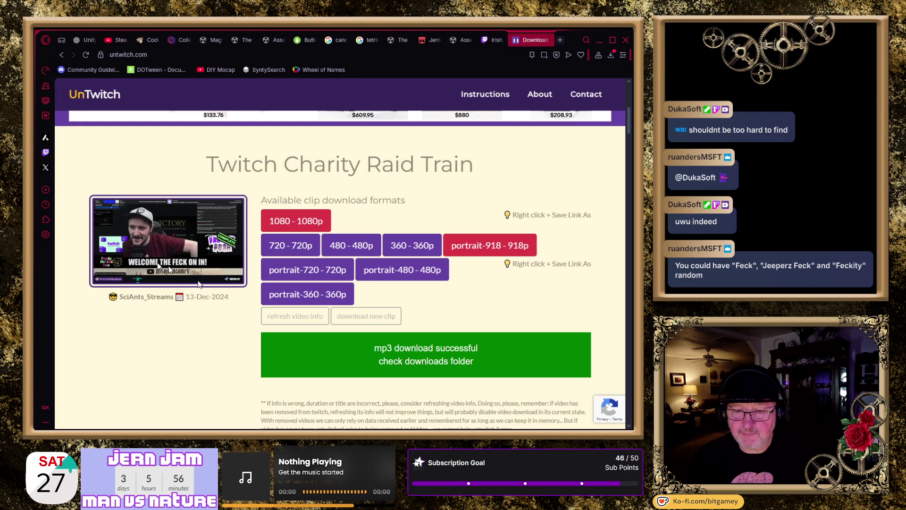
{"action": "left_click", "coordinate": [546, 40]}
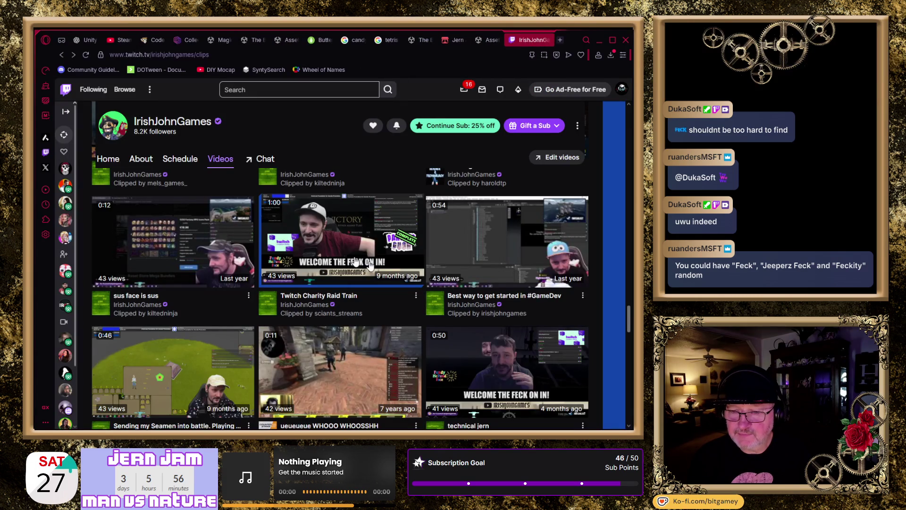